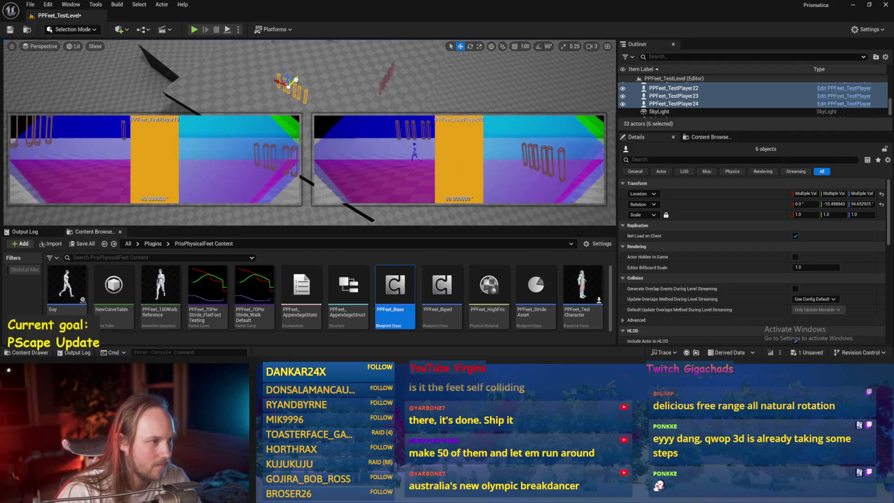
# - Select floor cube Cube4, play-test PPFeet_TestLevel to watch the ragdoll walkers, then stop
pyautogui.click(235, 104)
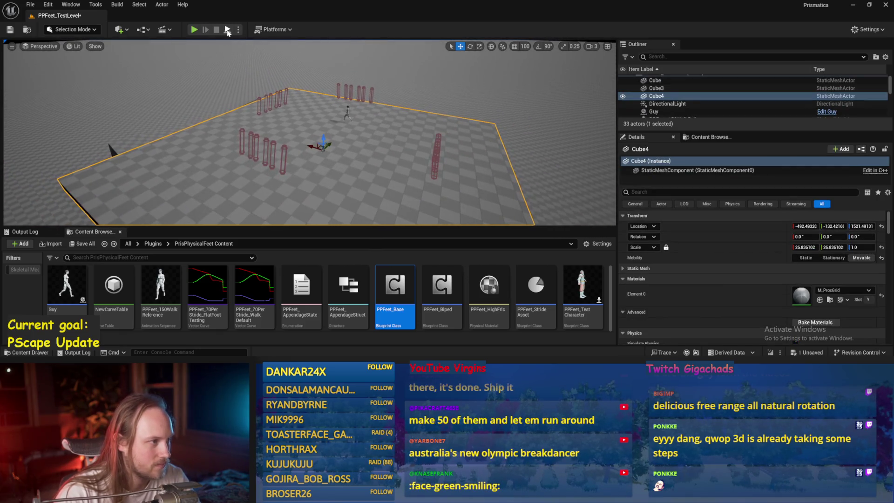
pyautogui.hotkey('alt', 'p')
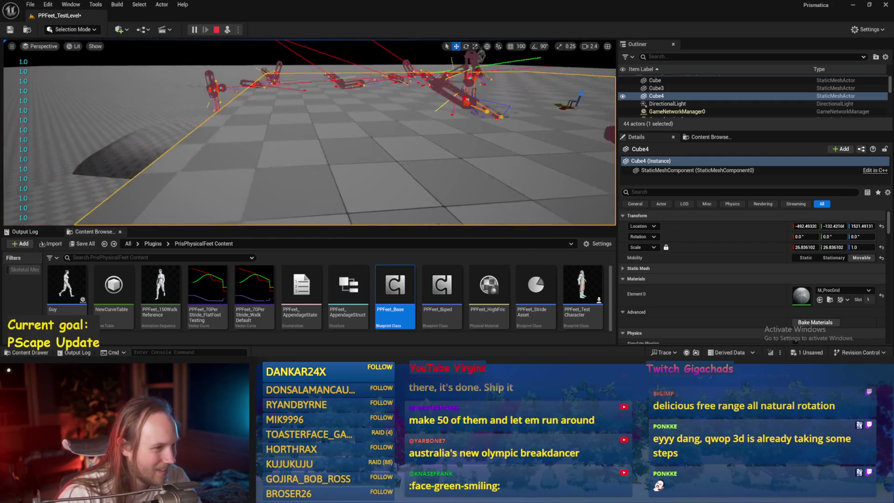
pyautogui.press('Escape')
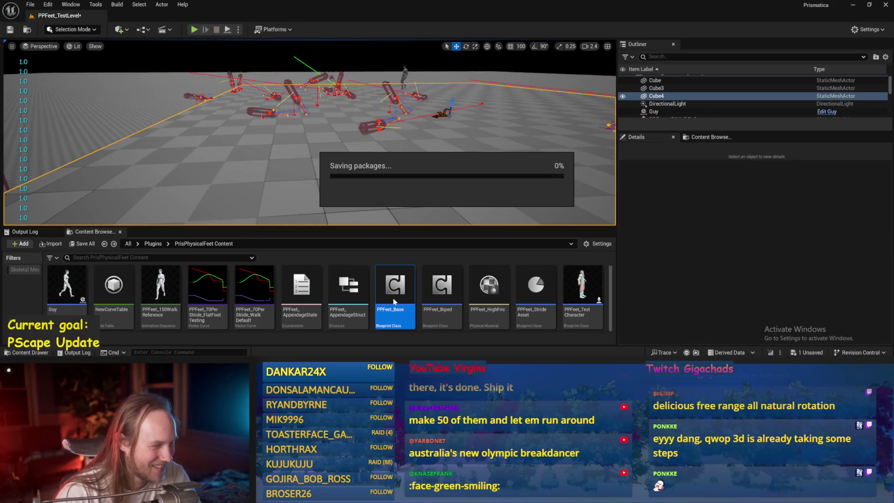
# - In PPFeet_Base's PPFeet_HighFric material, set Friction and Static Friction to 9, then minimize the editor
pyautogui.doubleClick(395, 290)
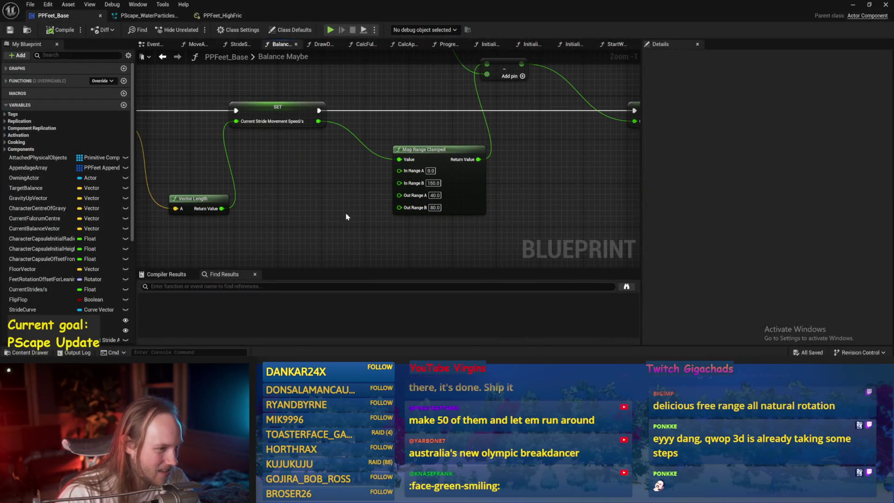
pyautogui.click(223, 15)
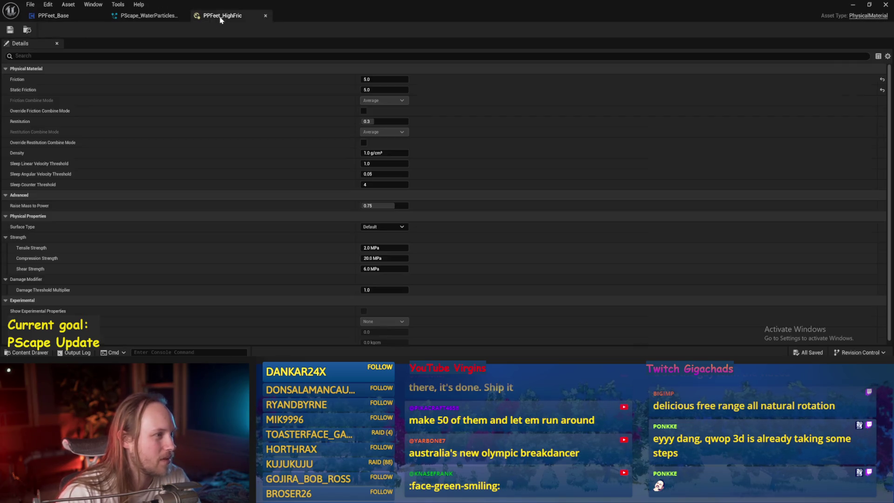
pyautogui.write('9')
pyautogui.press('Tab')
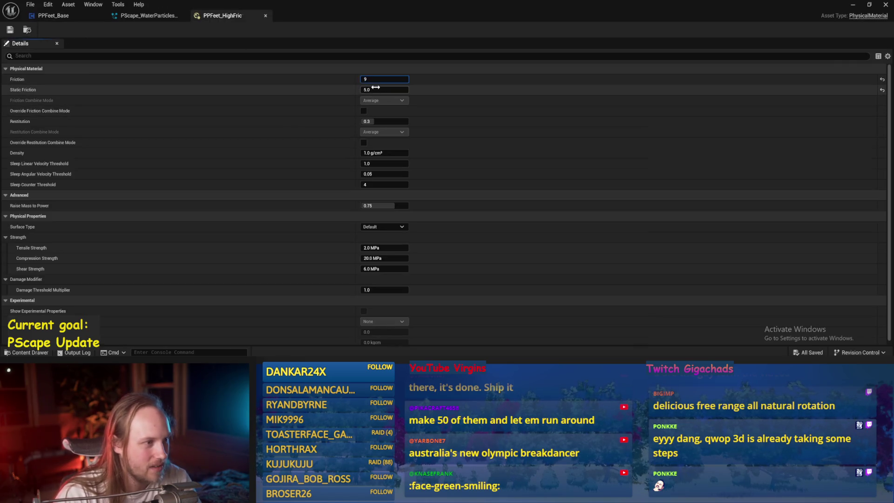
pyautogui.write('9')
pyautogui.press('Return')
pyautogui.click(51, 18)
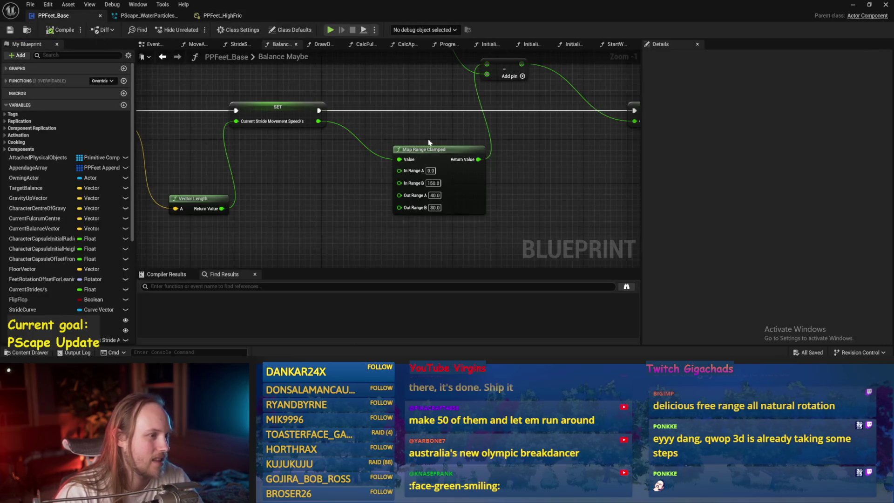
pyautogui.click(853, 5)
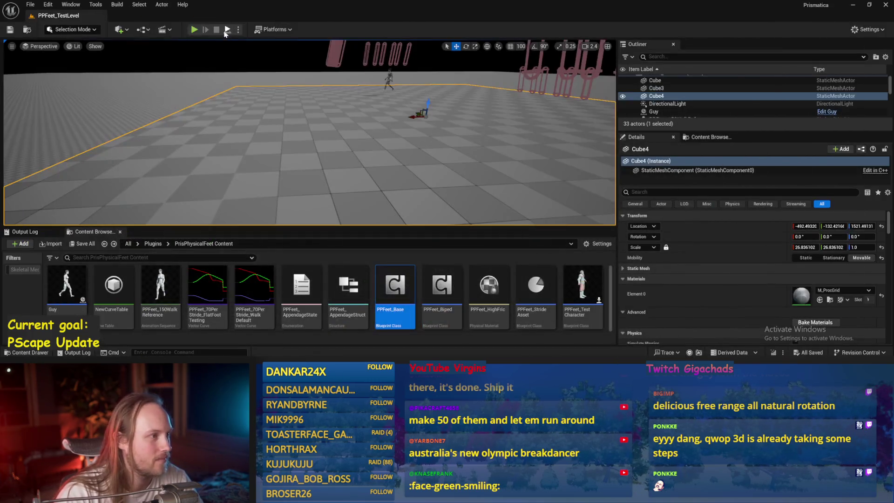
# - Play-test the higher friction, then reopen and save the PPFeet_Base blueprint
pyautogui.hotkey('alt', 'p')
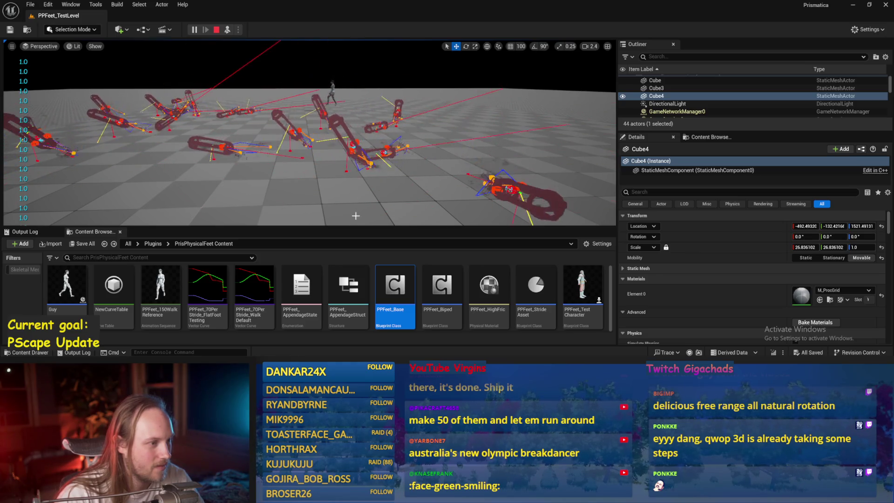
pyautogui.press('Escape')
pyautogui.doubleClick(378, 299)
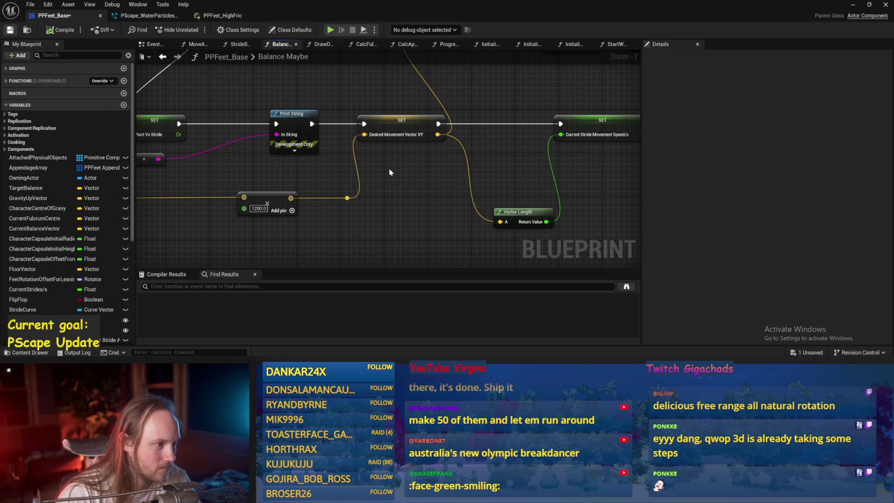
pyautogui.hotkey('ctrl', 's')
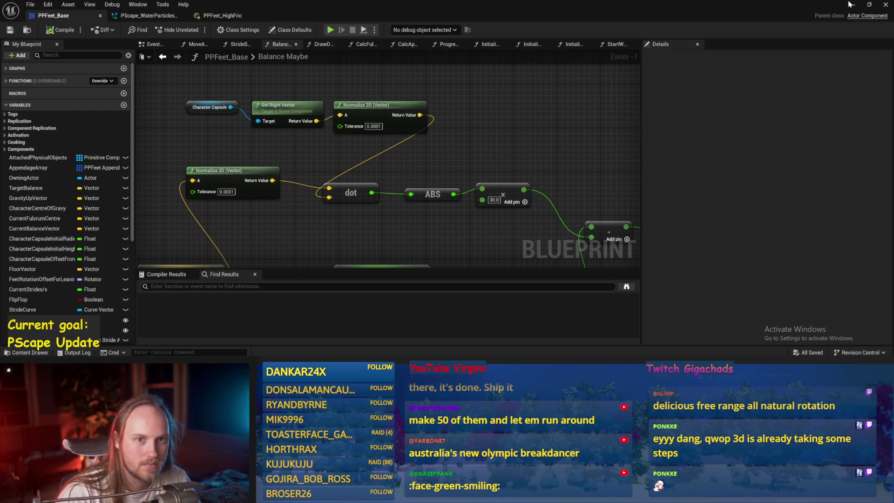
# - Minimize the blueprint editor and run another play test of the level
pyautogui.click(851, 4)
pyautogui.click(226, 29)
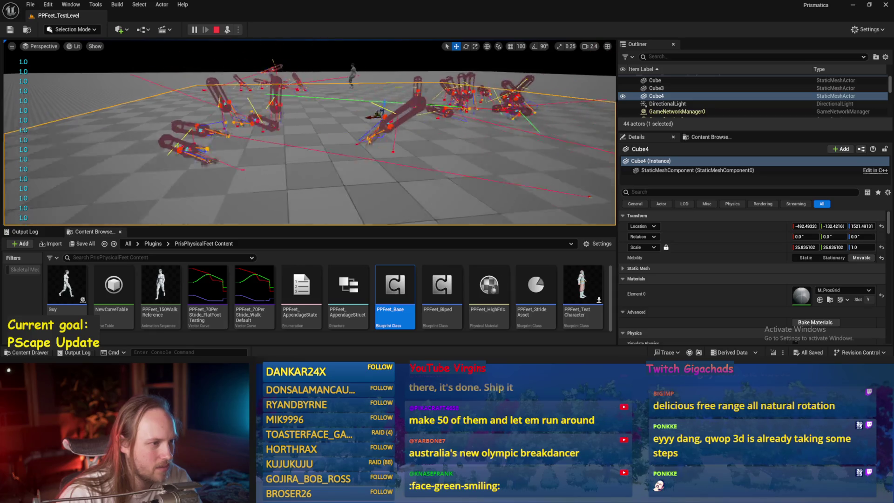
pyautogui.press('Escape')
# - In Balance Maybe, set Map Range Clamped's Out Range B to 100 and compile
pyautogui.doubleClick(395, 285)
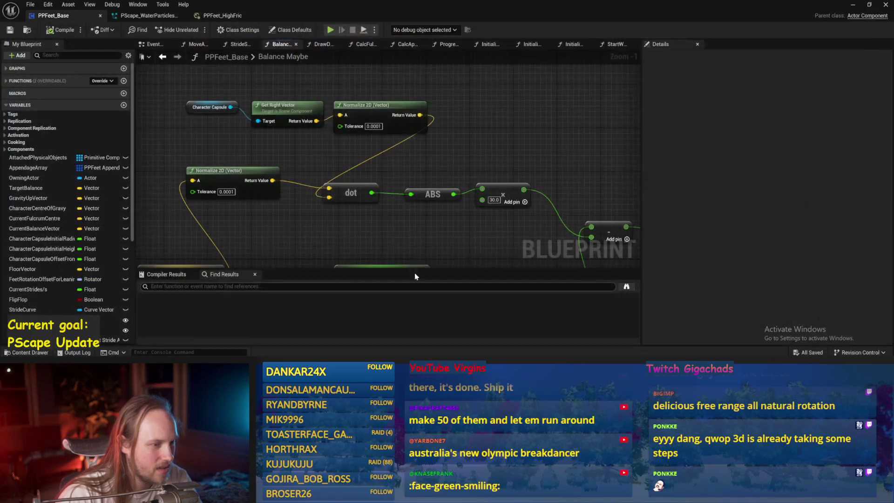
pyautogui.moveTo(546, 115); pyautogui.dragTo(545, 126)
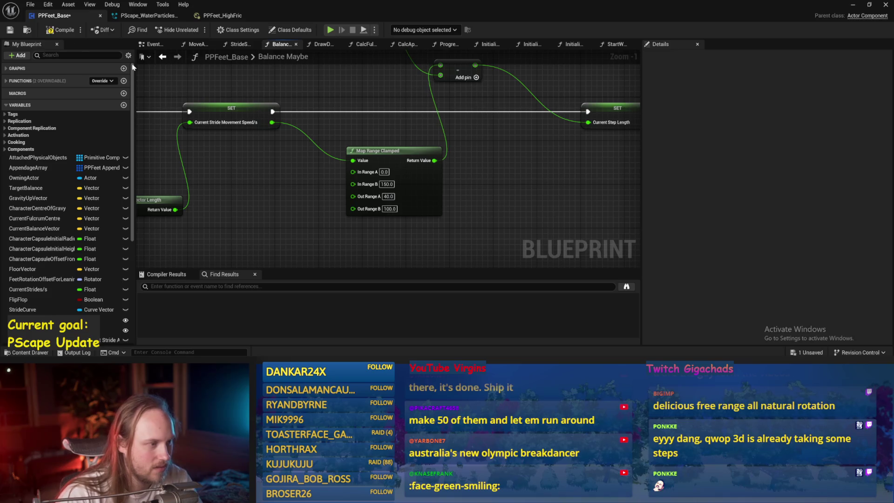
pyautogui.click(10, 29)
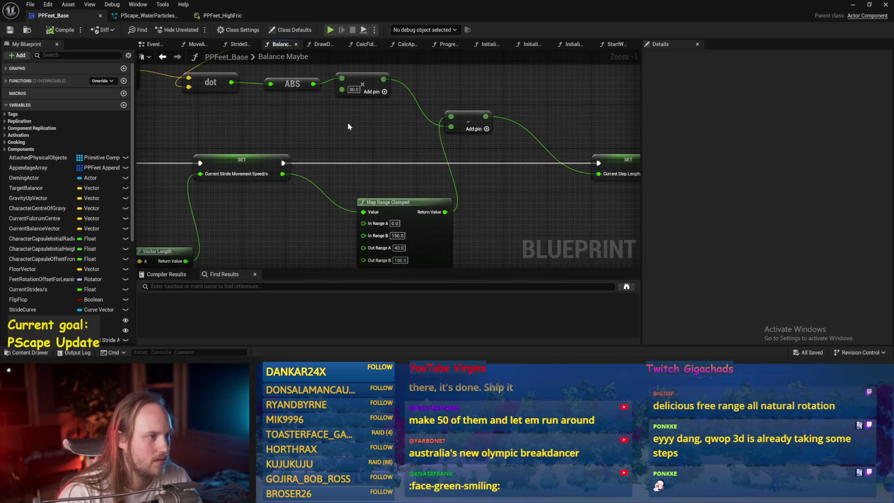
# - Set the Event Graph's world-rotation multipliers to 10, 10 and -10, and save
pyautogui.click(155, 44)
pyautogui.scroll(3, 452, 126)
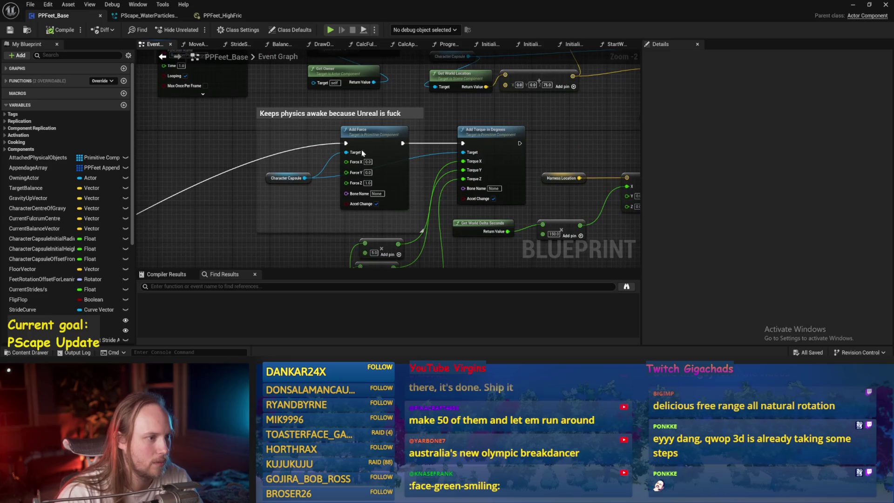
pyautogui.moveTo(284, 145); pyautogui.dragTo(361, 127)
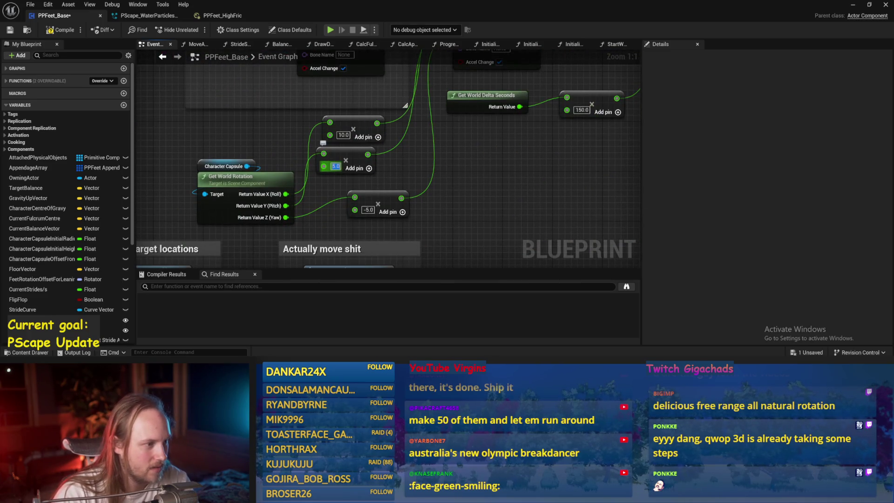
pyautogui.write('10-10')
pyautogui.press('Return')
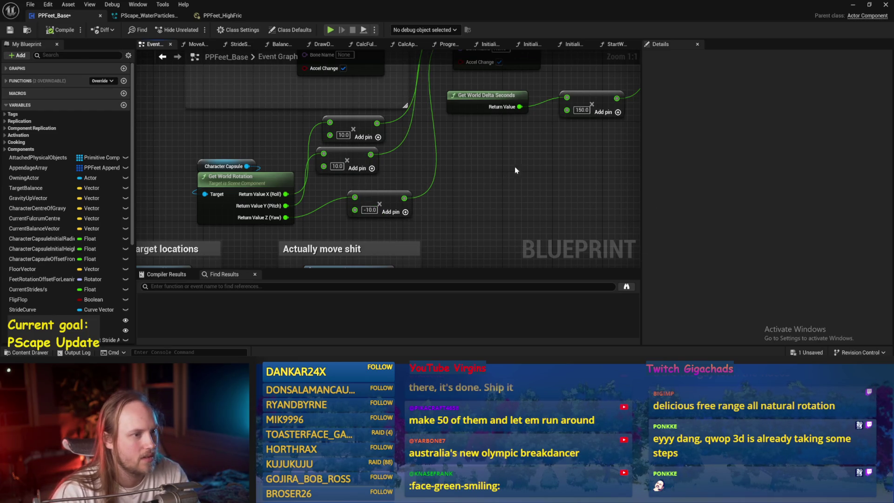
pyautogui.moveTo(515, 170); pyautogui.dragTo(484, 202)
pyautogui.hotkey('ctrl', 's')
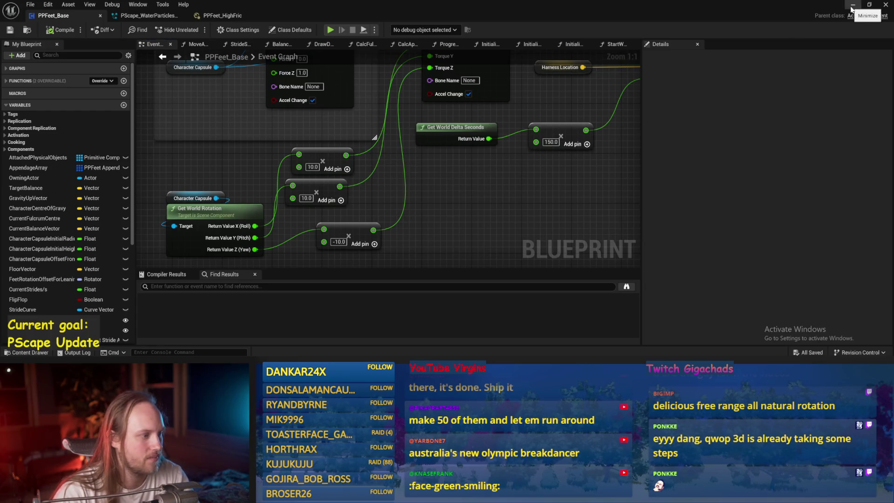
# - Play PPFeet_TestLevel and fly the camera with W and S to follow the tuned walkers
pyautogui.click(853, 6)
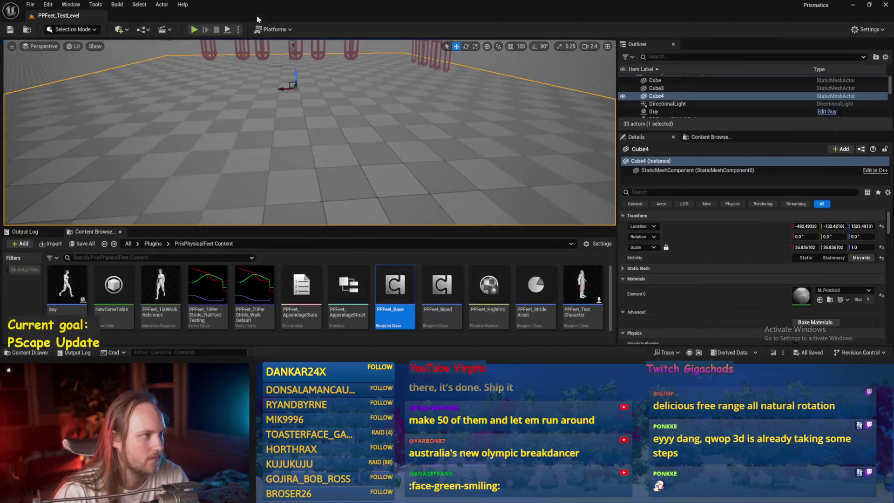
pyautogui.click(231, 30)
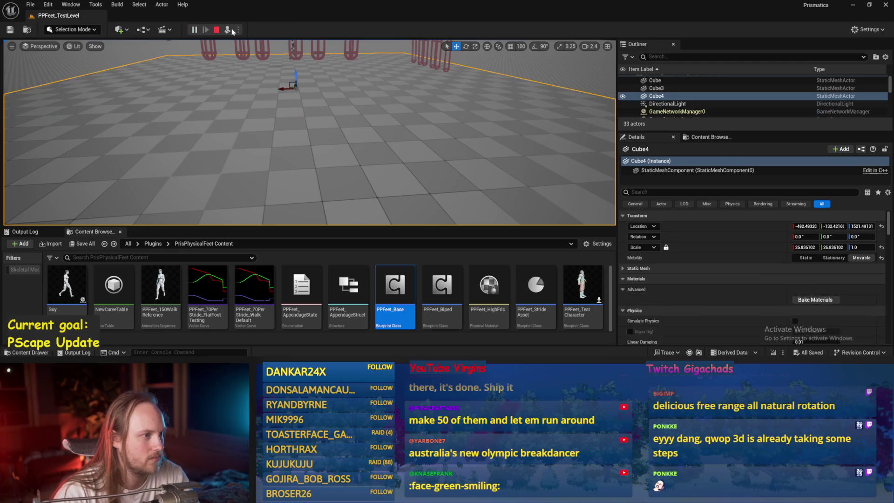
pyautogui.click(322, 141)
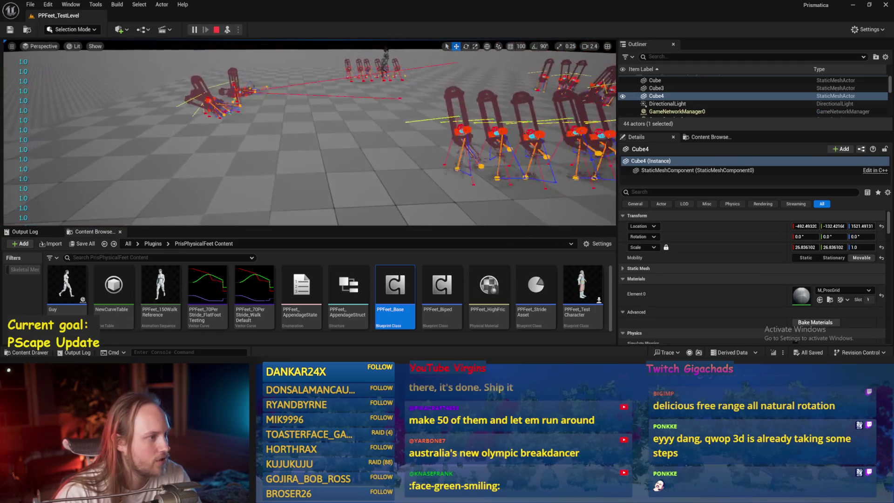
pyautogui.press('w')
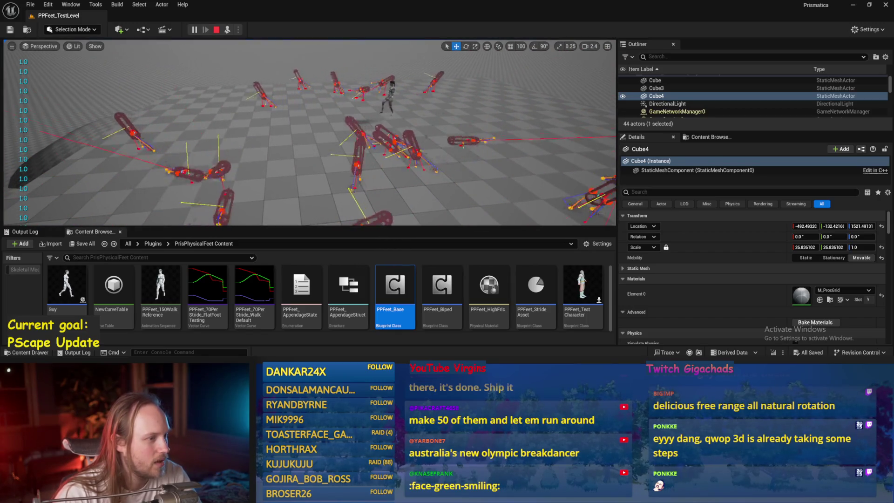
pyautogui.press('w')
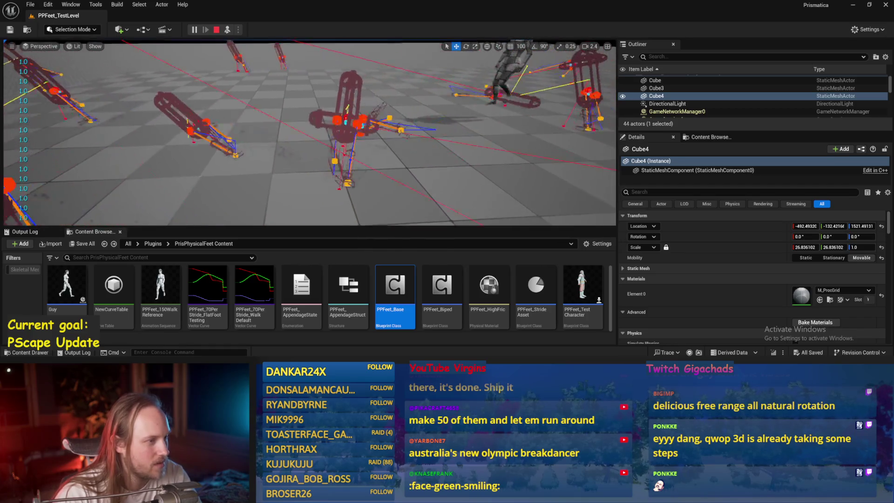
pyautogui.press('s')
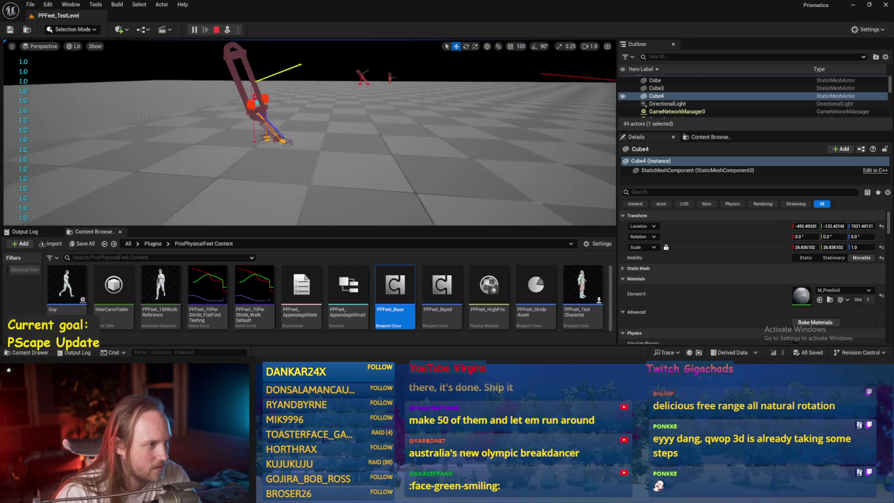
# - Stop the test, reopen PPFeet_Base and inspect StartWalkin and the Event Graph's Add Force nodes
pyautogui.press('Escape')
pyautogui.doubleClick(395, 288)
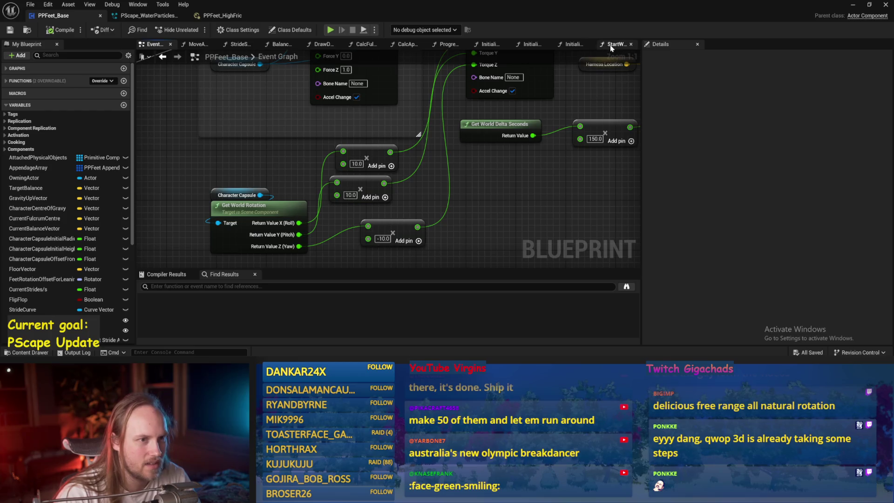
pyautogui.click(611, 47)
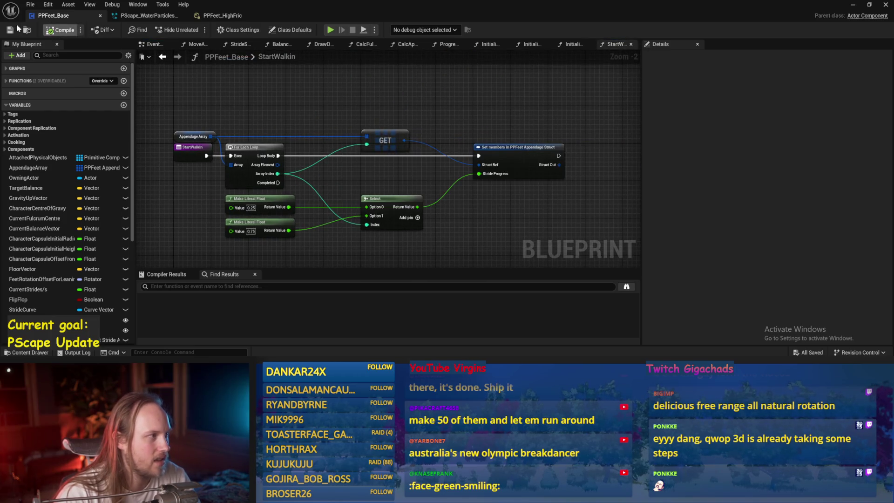
pyautogui.hotkey('alt', 'Left')
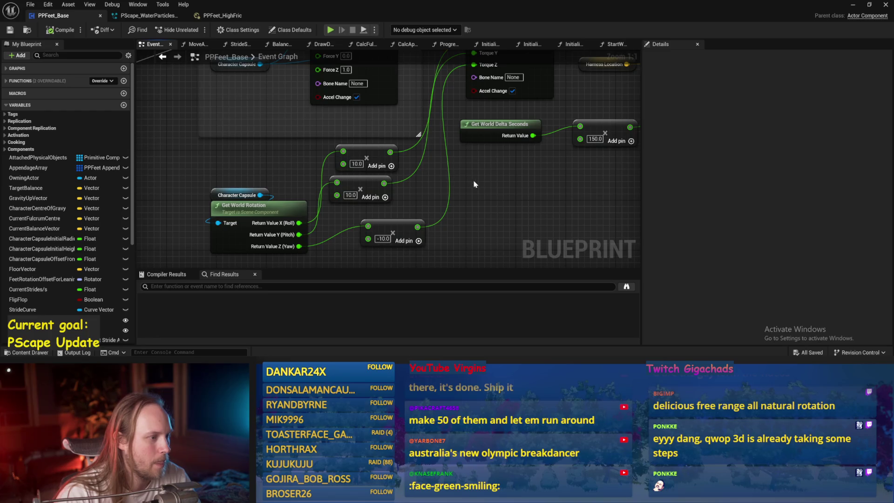
pyautogui.scroll(-2, 363, 212)
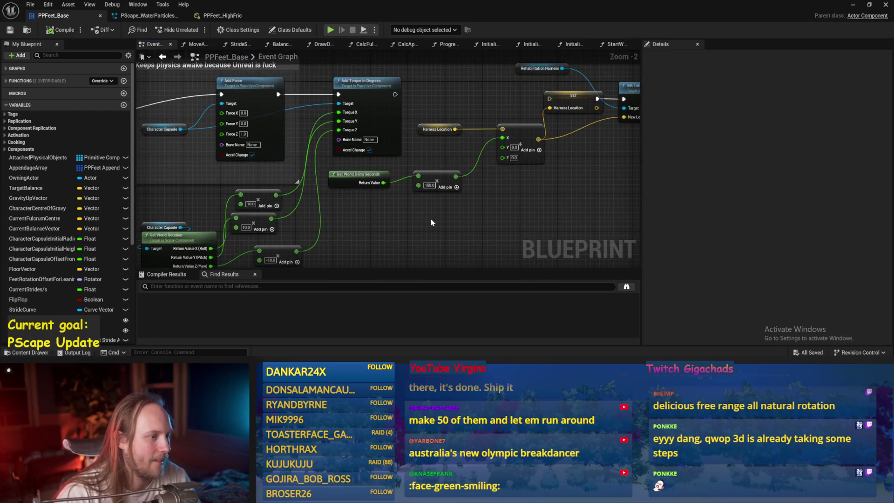
pyautogui.scroll(-1, 397, 230)
pyautogui.moveTo(488, 225); pyautogui.dragTo(420, 241)
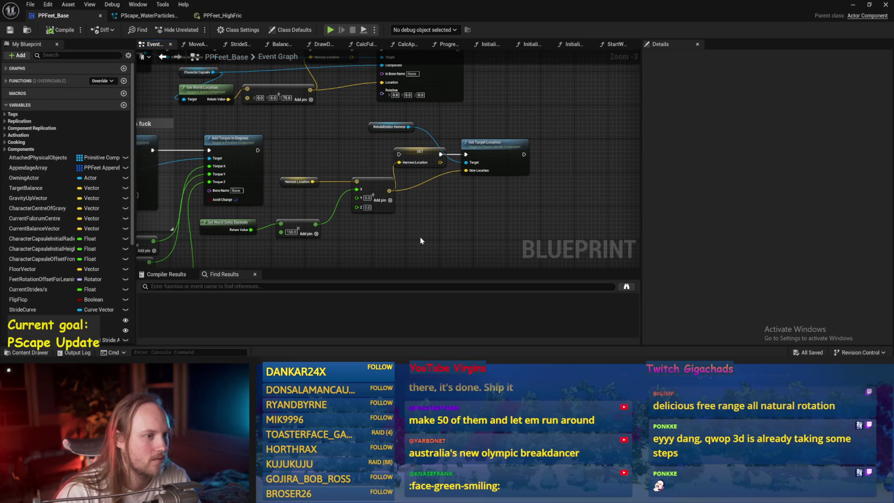
pyautogui.moveTo(355, 239); pyautogui.dragTo(431, 209)
pyautogui.moveTo(361, 231)
pyautogui.mouseDown()
pyautogui.moveTo(356, 194)
pyautogui.moveTo(482, 191)
pyautogui.mouseUp()
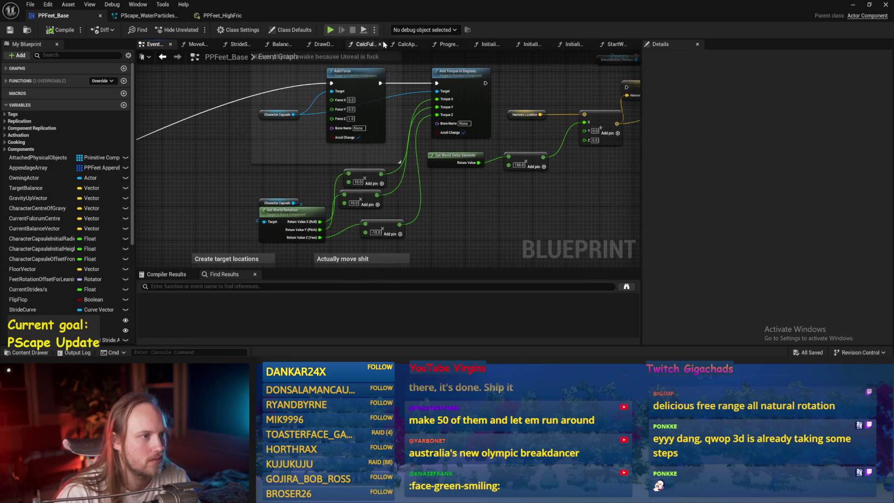
# - Show the Balance Maybe graph's Print String and Vector Length nodes
pyautogui.click(279, 47)
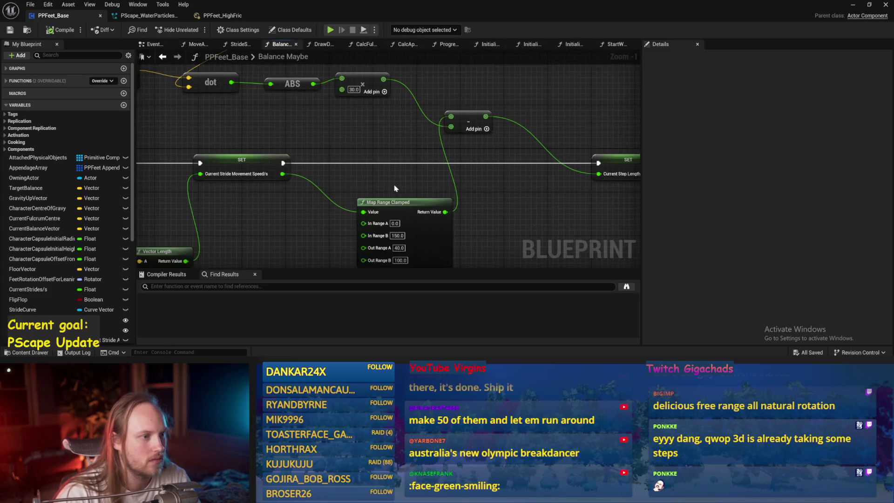
pyautogui.moveTo(396, 189); pyautogui.dragTo(385, 105)
pyautogui.moveTo(397, 212)
pyautogui.mouseDown()
pyautogui.moveTo(565, 193)
pyautogui.moveTo(310, 181)
pyautogui.mouseUp()
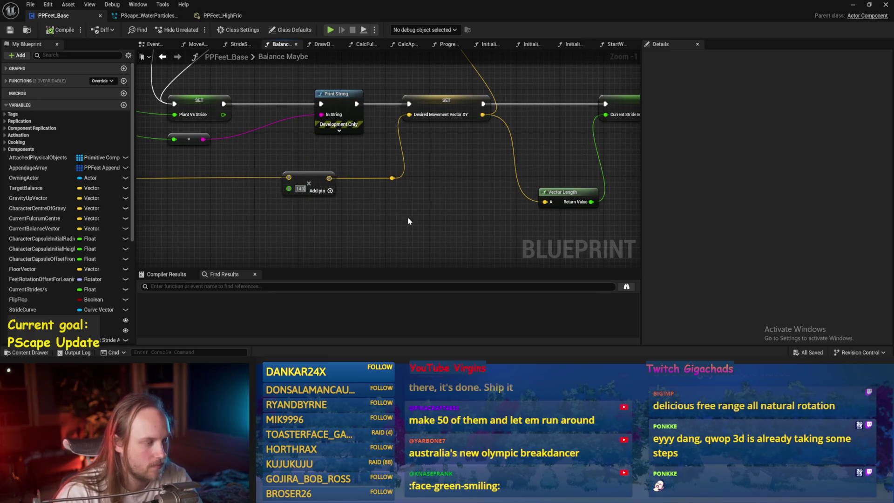
pyautogui.write('0.0')
# - Compile and save PPFeet_Base, then review the Normalize 2D, dot, ABS, Start Walkin and SET nodes
pyautogui.click(10, 31)
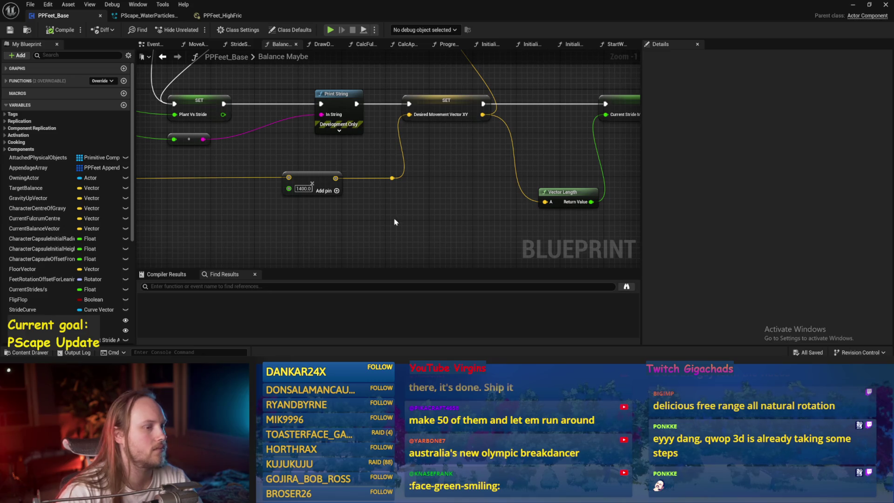
pyautogui.moveTo(395, 222); pyautogui.dragTo(417, 243)
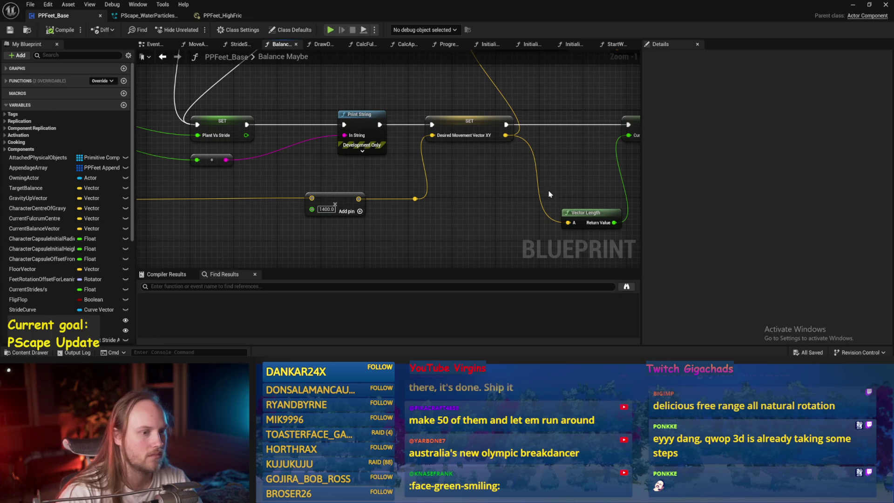
pyautogui.scroll(-1, 550, 194)
pyautogui.moveTo(549, 194)
pyautogui.mouseDown()
pyautogui.moveTo(475, 196)
pyautogui.moveTo(429, 155)
pyautogui.mouseUp()
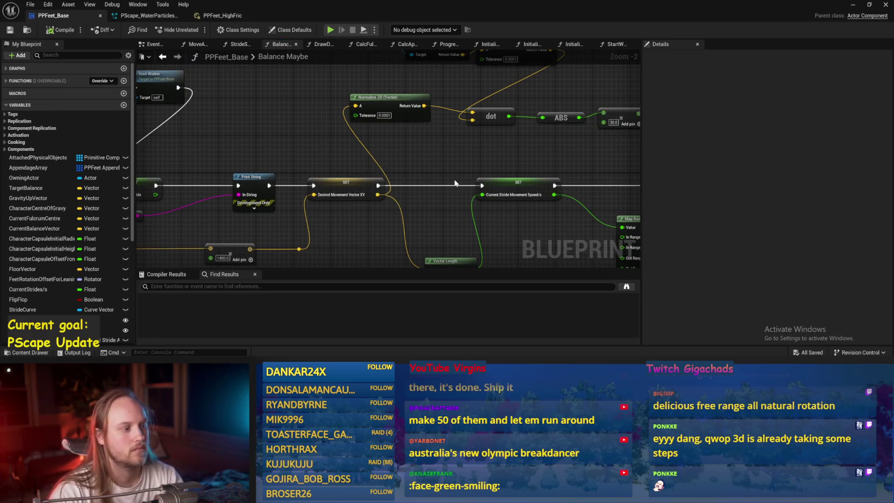
pyautogui.scroll(-1, 470, 181)
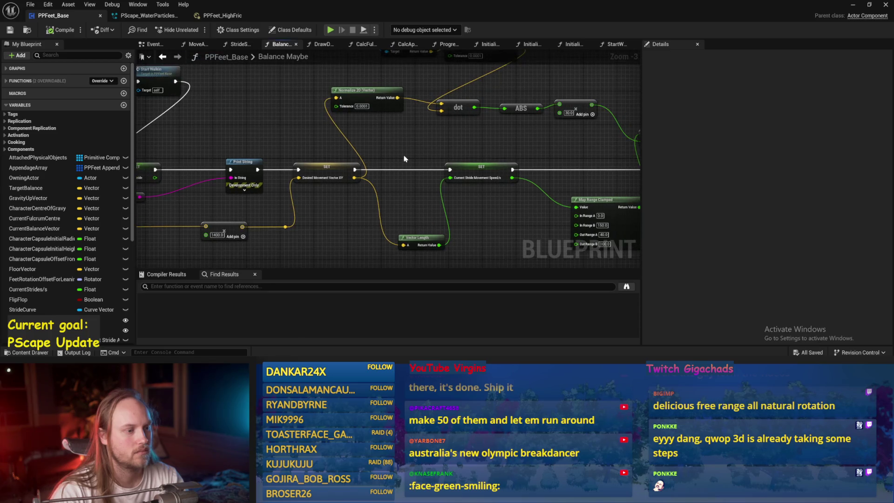
pyautogui.moveTo(405, 159)
pyautogui.mouseDown()
pyautogui.moveTo(315, 136)
pyautogui.moveTo(576, 163)
pyautogui.moveTo(421, 176)
pyautogui.moveTo(407, 119)
pyautogui.moveTo(555, 129)
pyautogui.mouseUp()
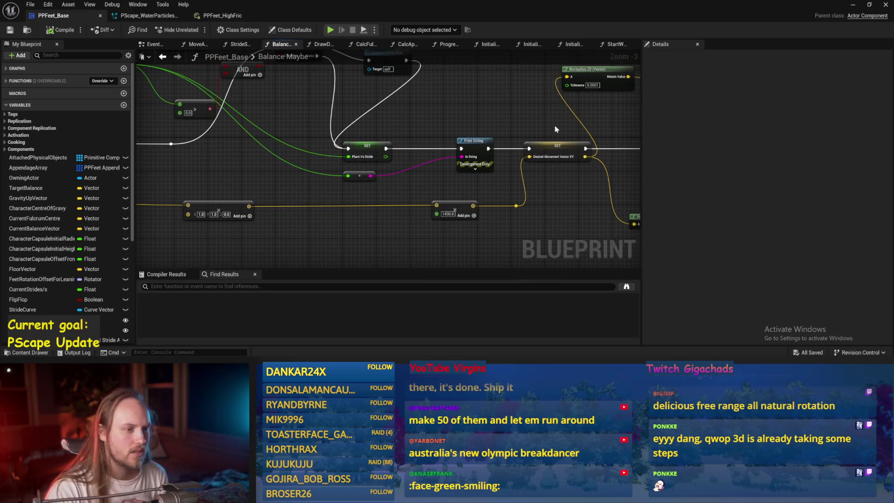
# - Pan Balance Maybe to the Get World Delta Seconds node and back to Normalize 2D
pyautogui.click(554, 149)
pyautogui.moveTo(552, 169)
pyautogui.mouseDown()
pyautogui.moveTo(527, 187)
pyautogui.moveTo(500, 122)
pyautogui.mouseUp()
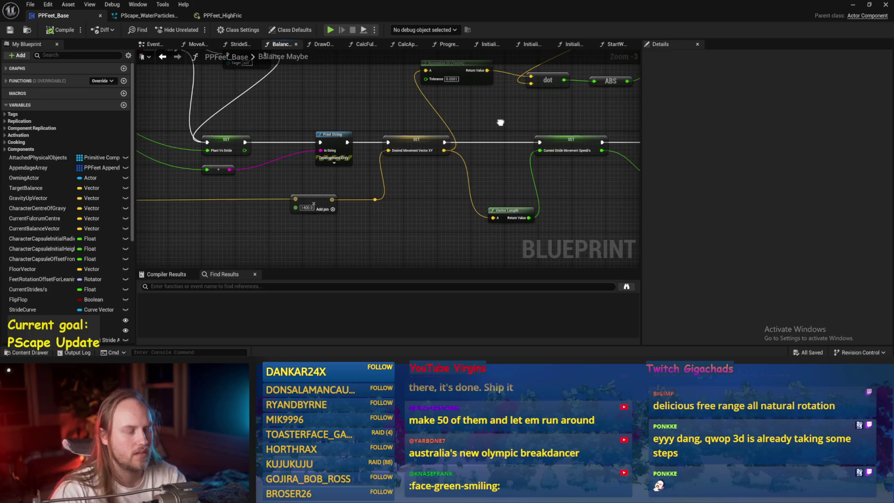
pyautogui.moveTo(355, 199)
pyautogui.mouseDown()
pyautogui.moveTo(358, 190)
pyautogui.moveTo(399, 184)
pyautogui.moveTo(338, 159)
pyautogui.moveTo(168, 166)
pyautogui.mouseUp()
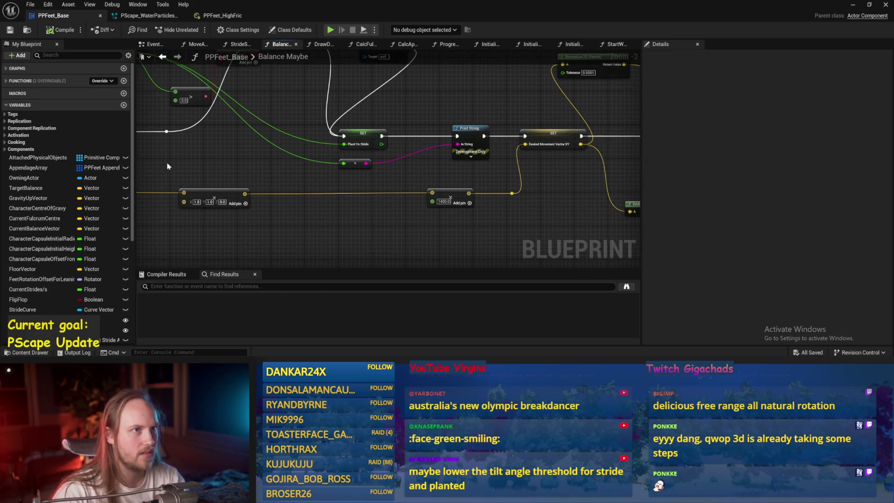
pyautogui.moveTo(638, 153); pyautogui.dragTo(526, 182)
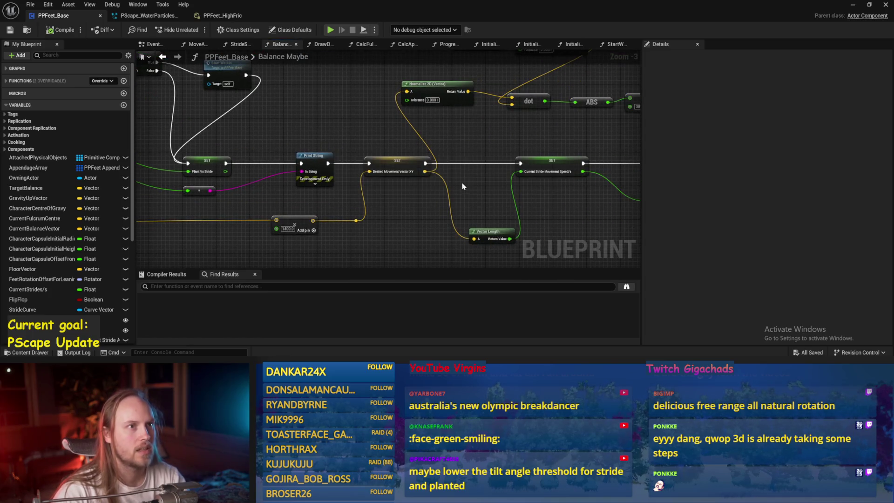
pyautogui.moveTo(463, 183); pyautogui.dragTo(412, 201)
# - Switch back to PPFeet_TestLevel and start a play test of the walkers
pyautogui.hotkey('alt', 'Tab')
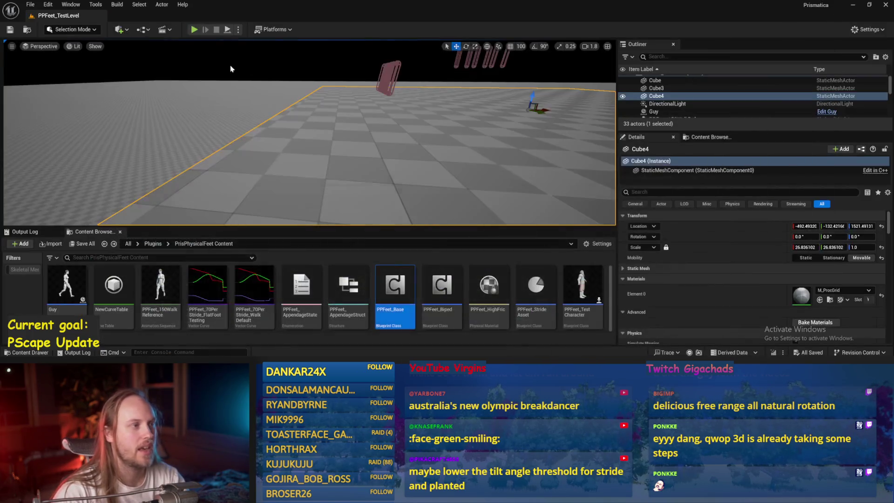
pyautogui.hotkey('alt', 'p')
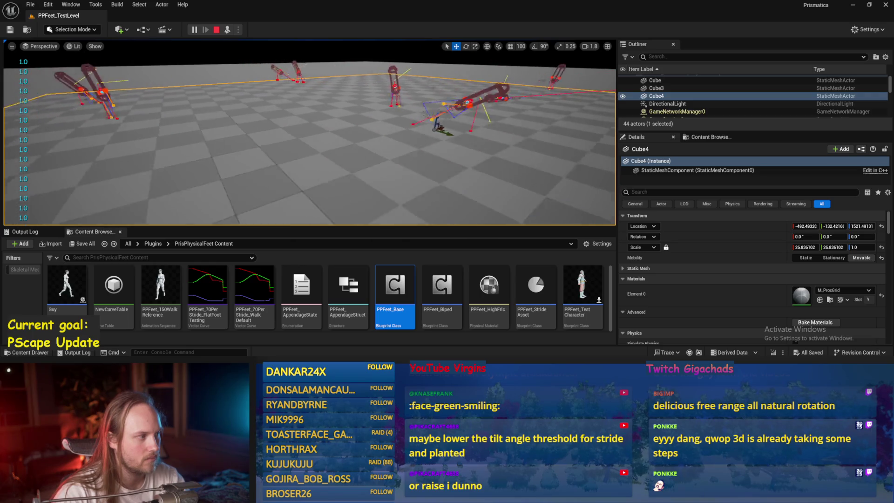
# - Set the stride Map Range Clamped Out Range A to 80 and B to 200, then compile and save
pyautogui.doubleClick(395, 298)
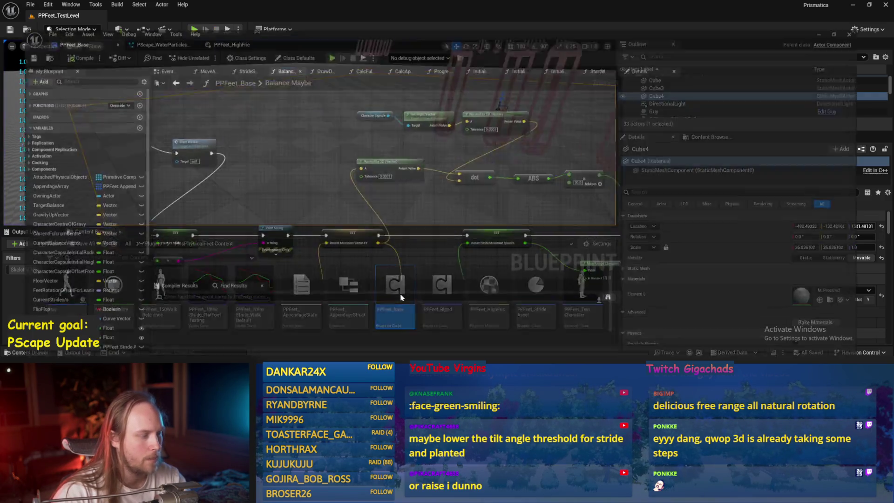
pyautogui.scroll(3, 425, 215)
pyautogui.click(376, 193)
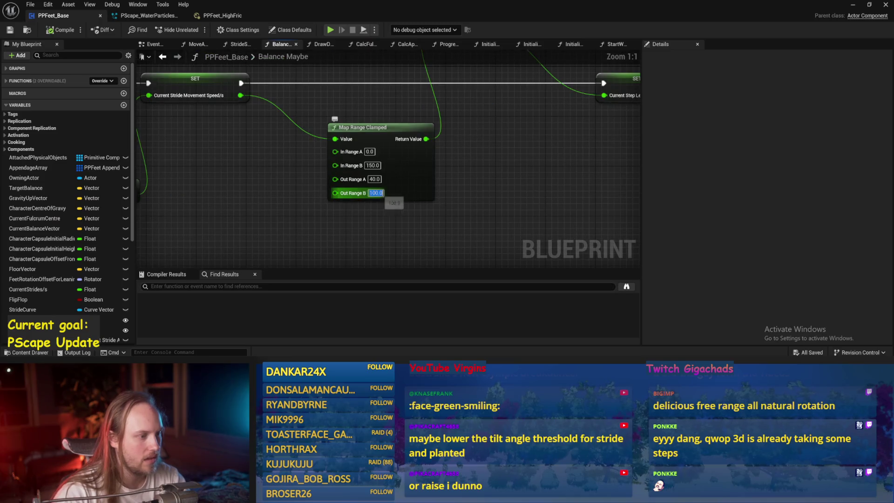
pyautogui.write('200')
pyautogui.click(374, 179)
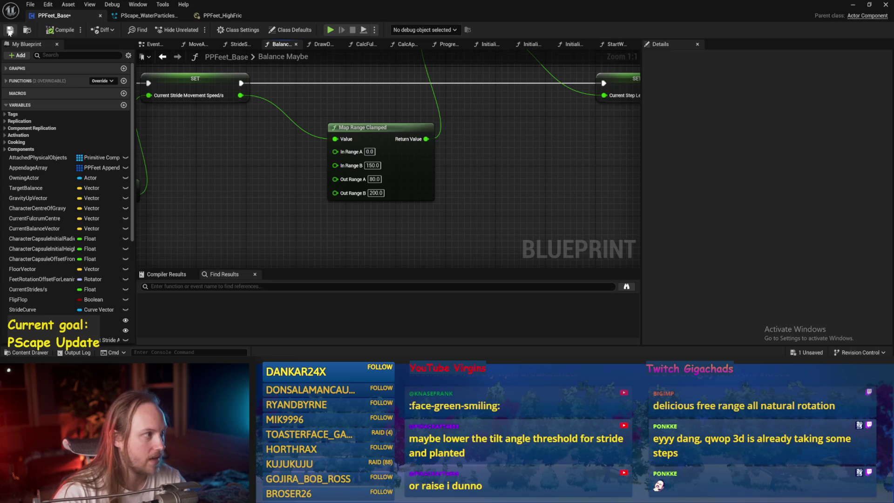
pyautogui.click(9, 31)
pyautogui.click(27, 30)
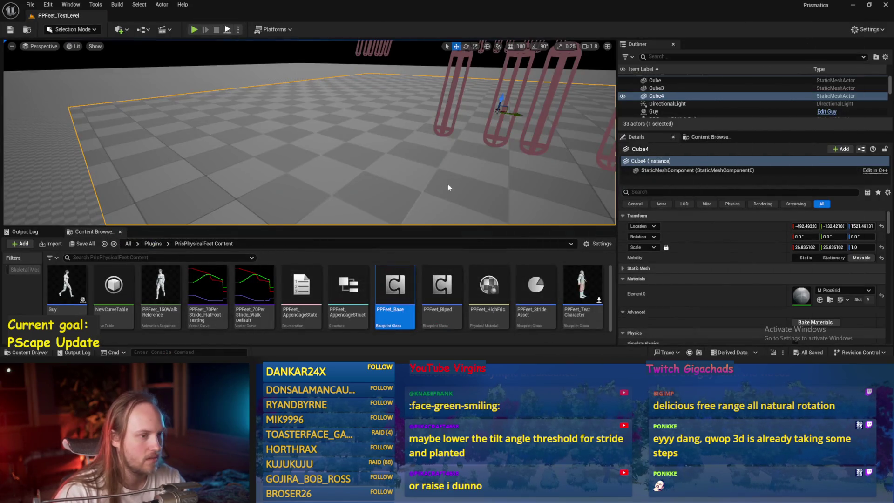
# - Play-test the level, then rotate the Cube4 floor to an X tilt of -18.095
pyautogui.hotkey('alt', 'p')
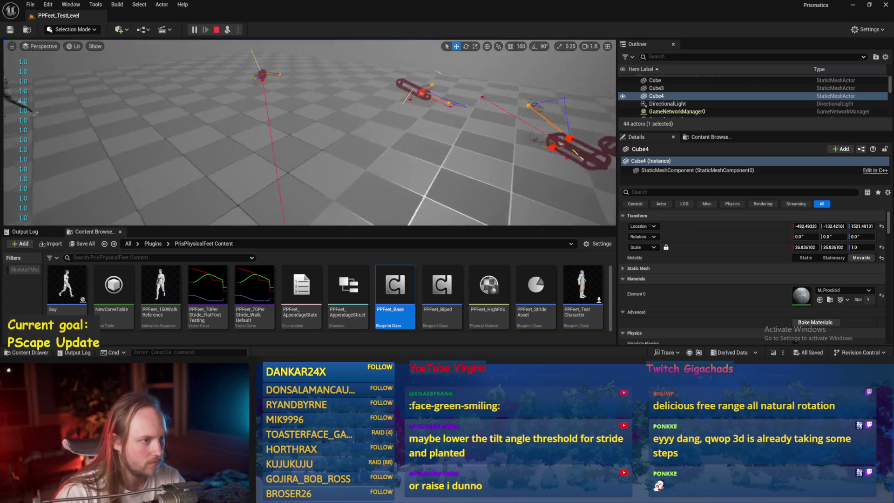
pyautogui.press('Escape')
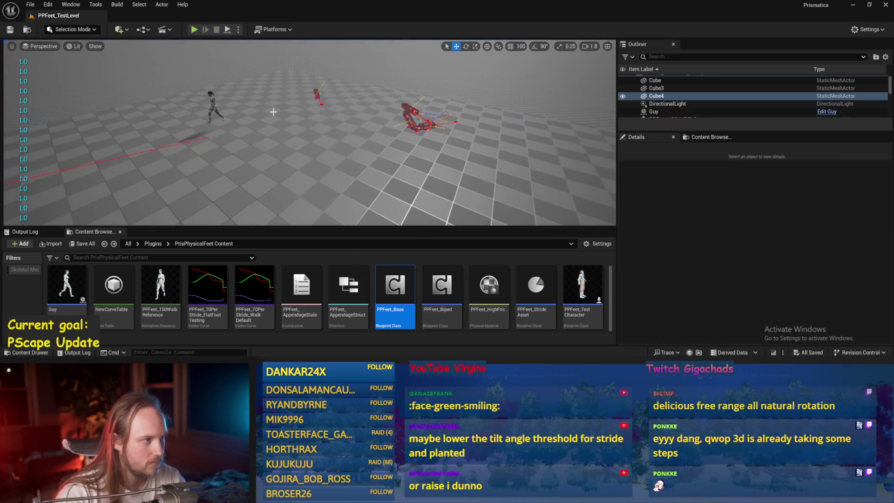
pyautogui.press('e')
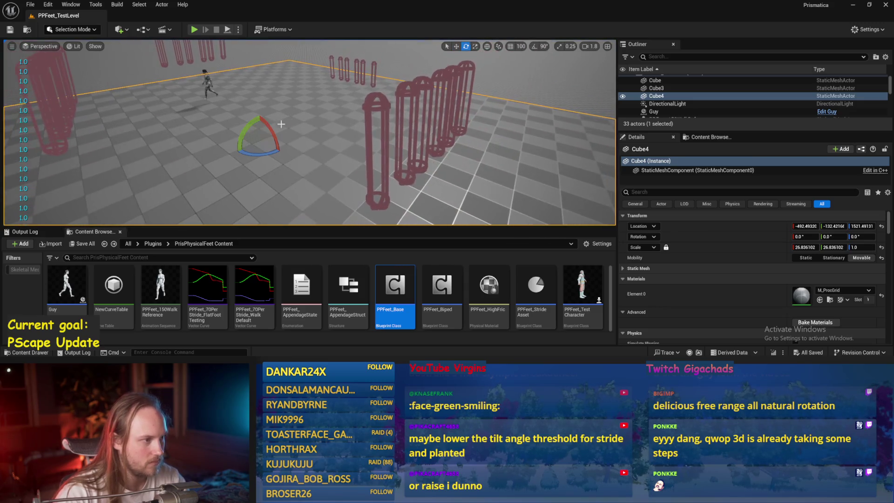
pyautogui.moveTo(269, 121); pyautogui.dragTo(264, 128)
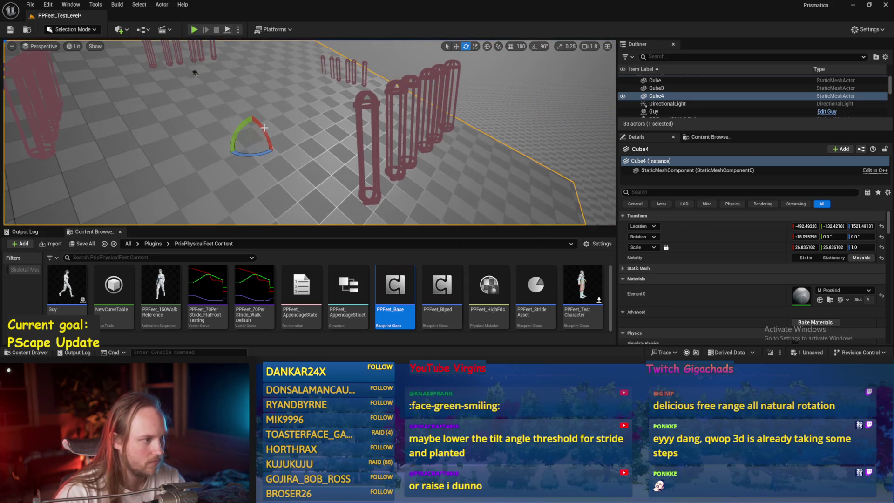
# - Set Map Range Clamped In Range B to 400 in PPFeet_Base and play-test on the tilted floor
pyautogui.doubleClick(402, 308)
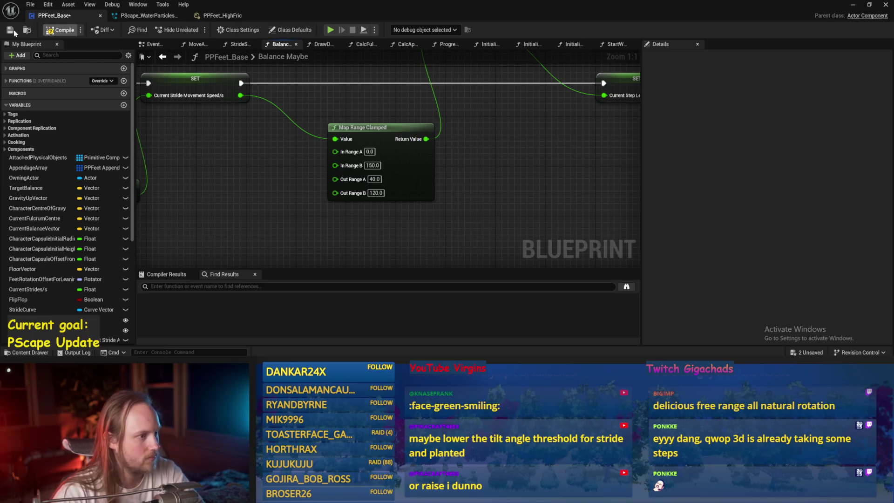
pyautogui.click(10, 31)
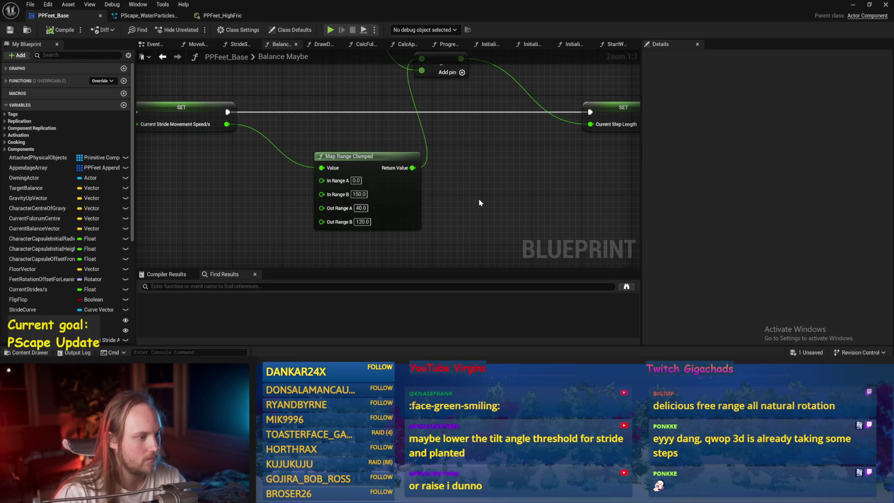
pyautogui.moveTo(479, 195); pyautogui.dragTo(504, 196)
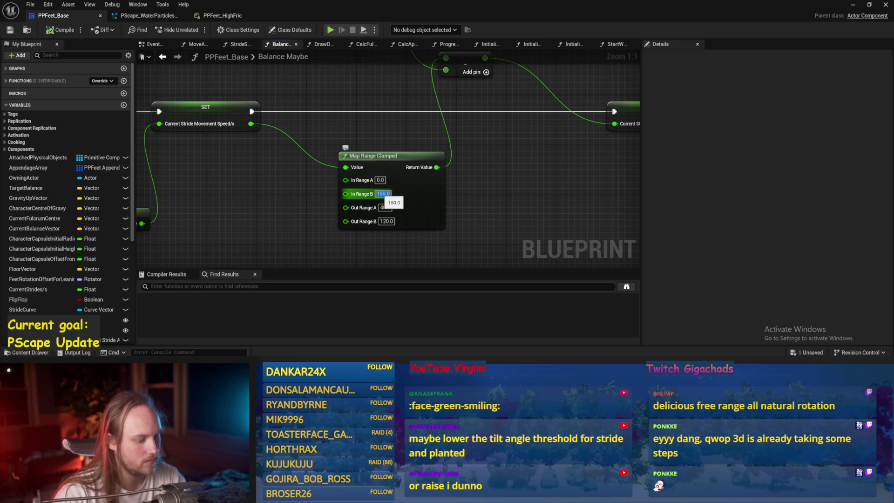
pyautogui.write('4')
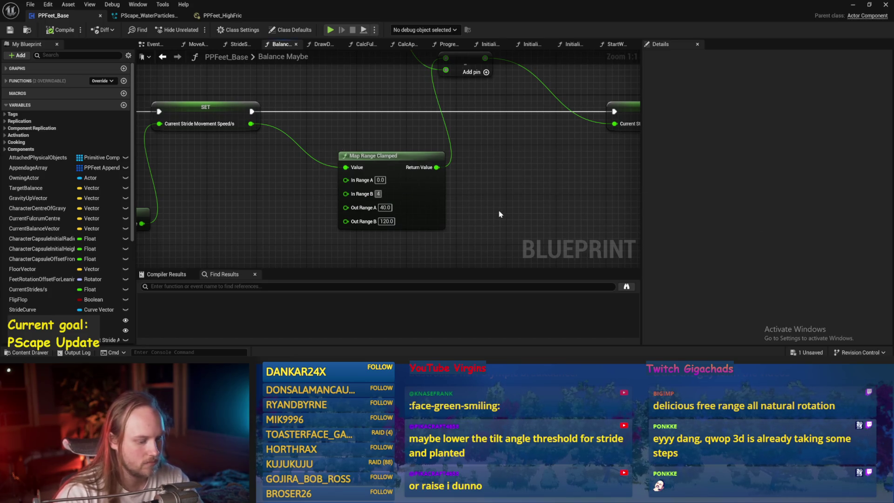
pyautogui.write('00')
pyautogui.press('Return')
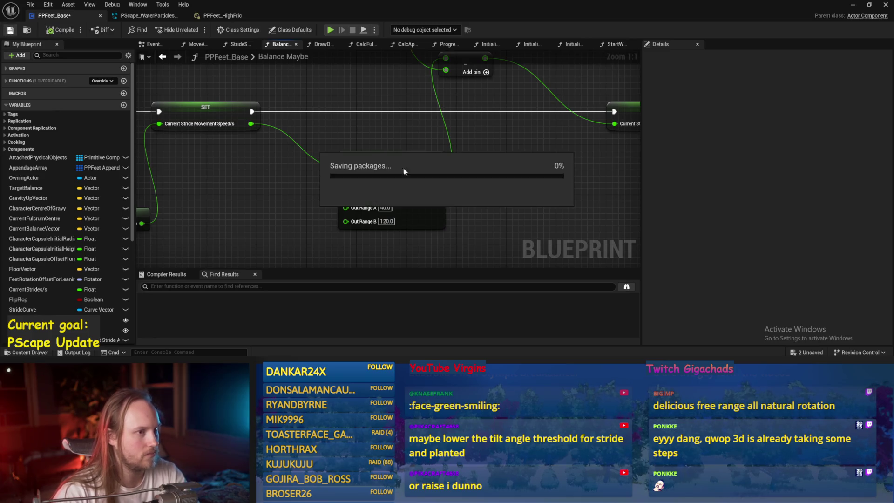
pyautogui.click(853, 5)
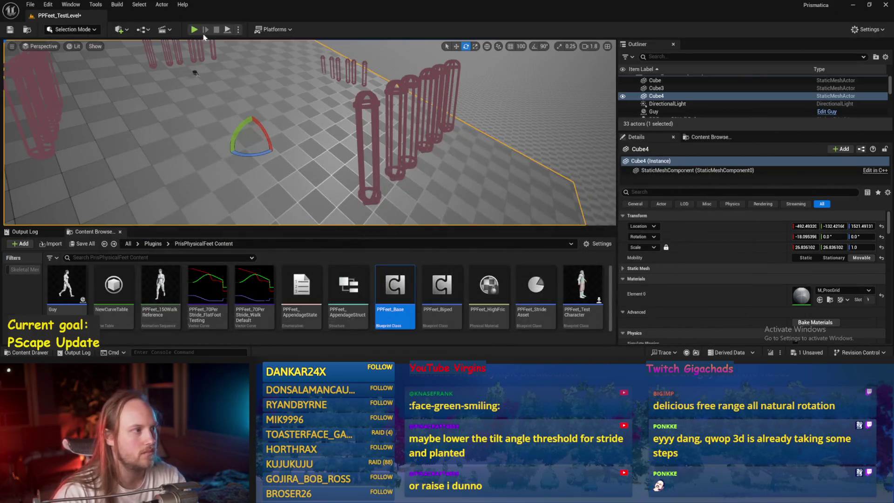
pyautogui.click(194, 30)
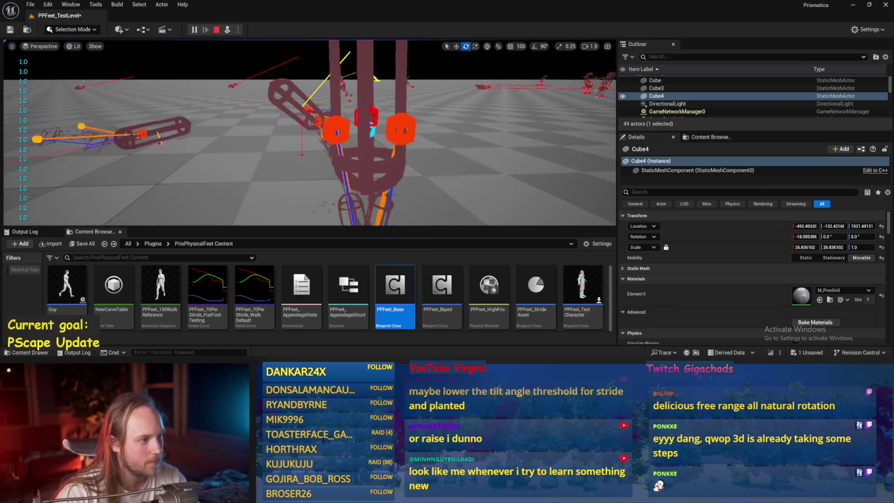
# - Stop the play session and save all modified assets
pyautogui.press('Escape')
pyautogui.hotkey('ctrl', 's')
pyautogui.click(33, 6)
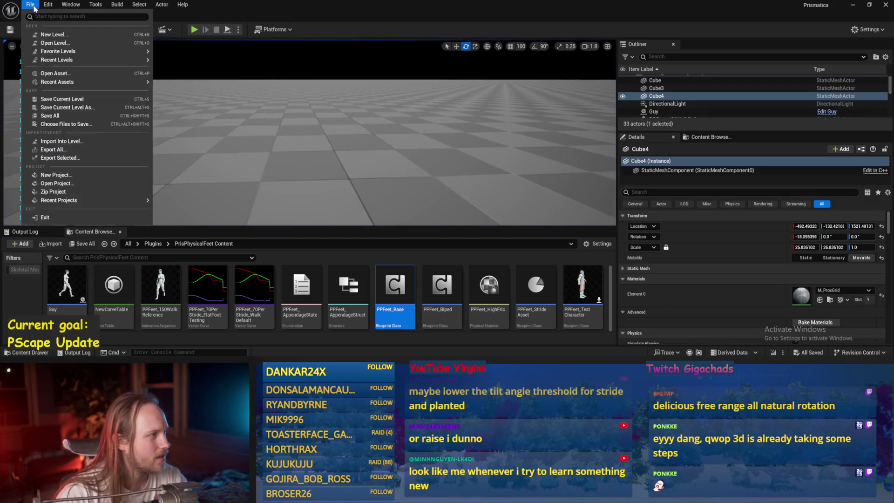
pyautogui.click(35, 116)
# - Reopen the PPFeet_Base blueprint and select its StrideDataAsset variable to see its default value
pyautogui.doubleClick(395, 285)
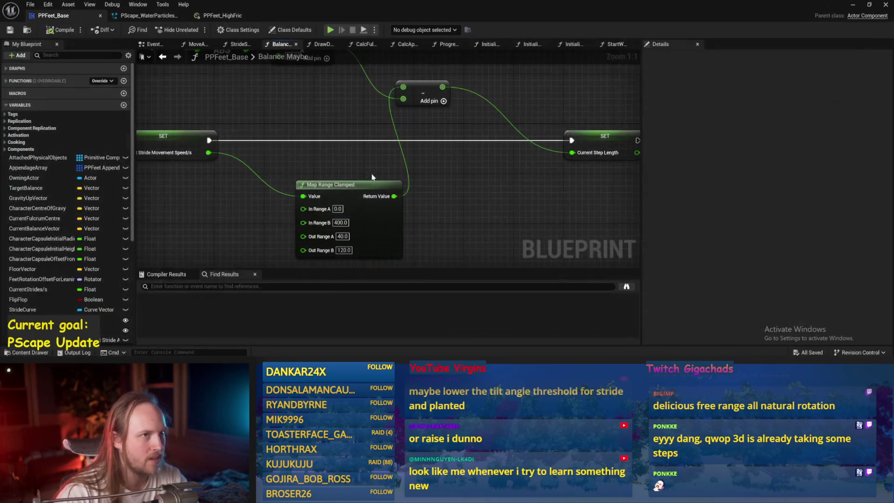
pyautogui.scroll(-3, 60, 266)
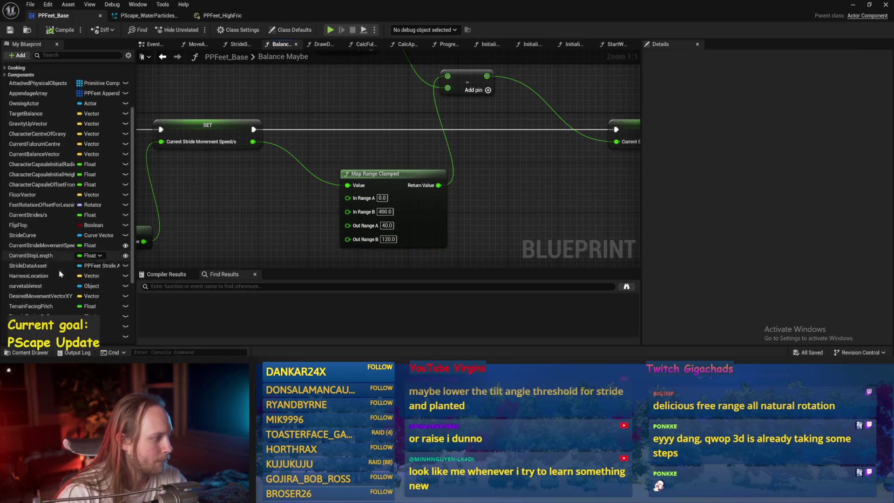
pyautogui.scroll(-4, 59, 274)
pyautogui.scroll(-1, 50, 257)
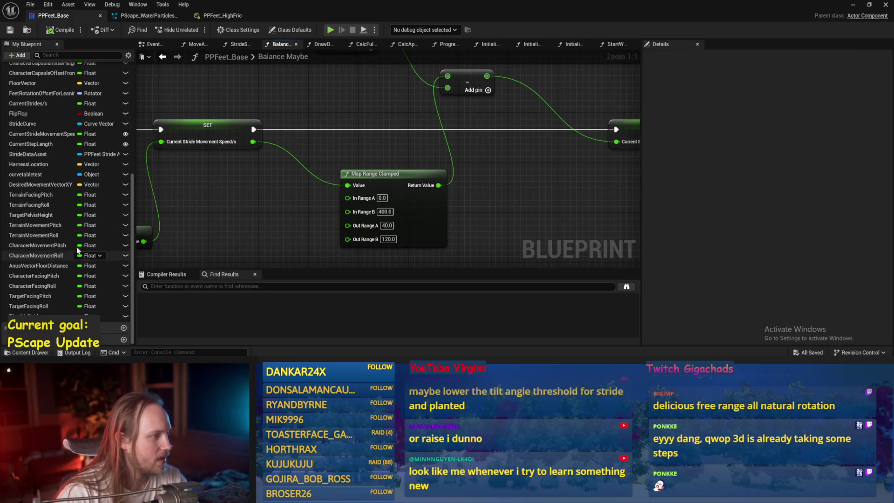
pyautogui.moveTo(301, 138); pyautogui.dragTo(292, 182)
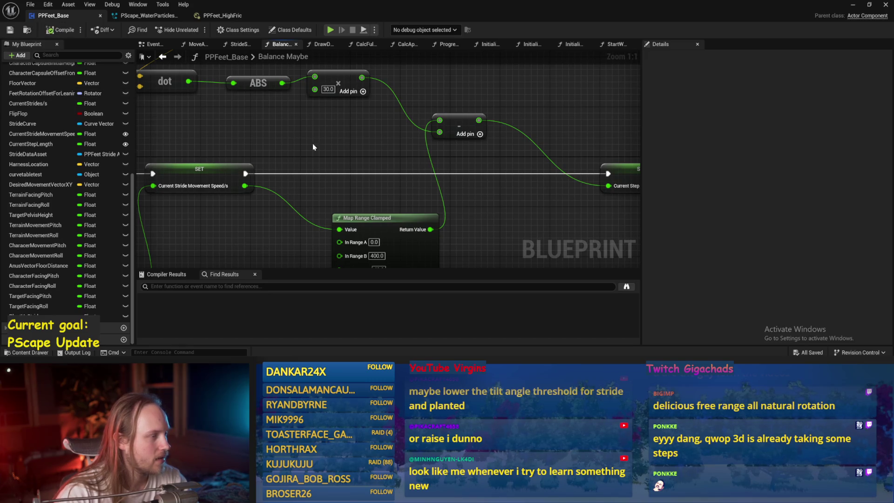
pyautogui.moveTo(313, 147); pyautogui.dragTo(319, 198)
pyautogui.scroll(-2, 404, 145)
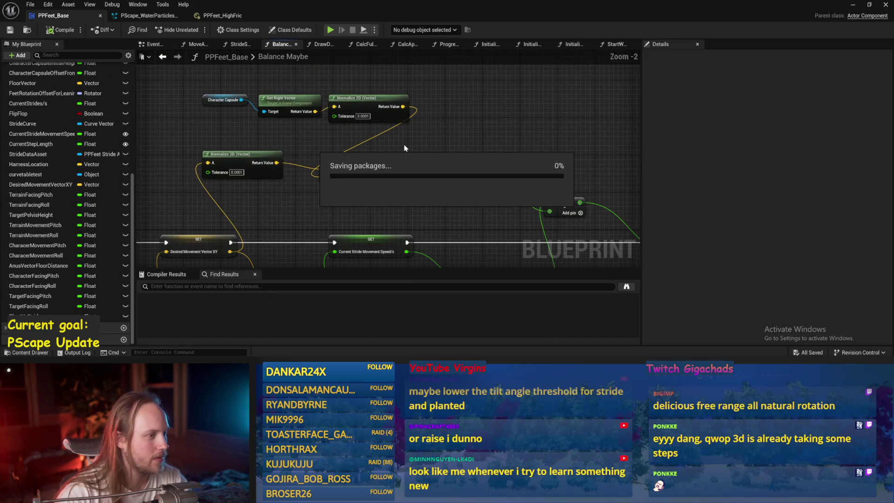
pyautogui.scroll(5, 26, 155)
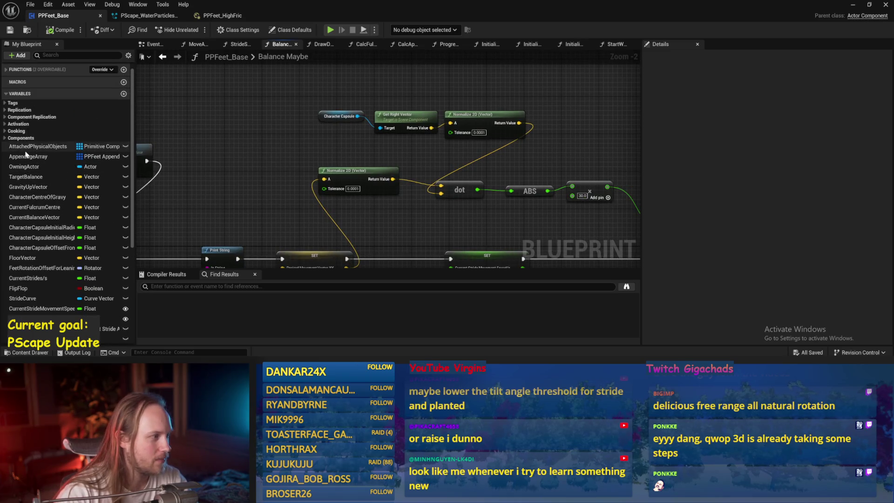
pyautogui.scroll(-5, 26, 154)
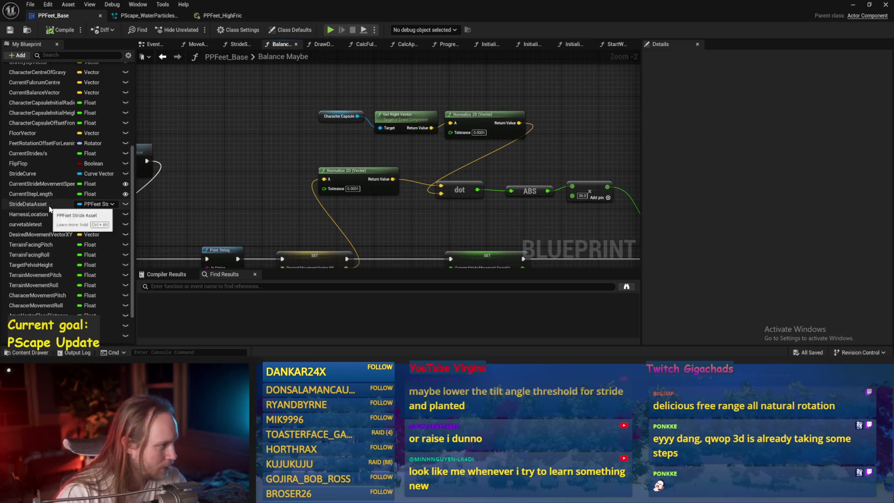
pyautogui.click(49, 207)
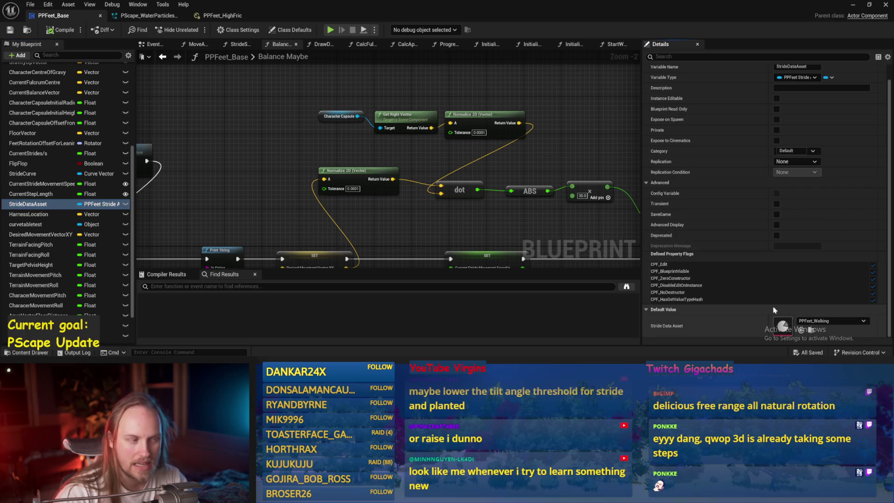
# - Set PPFeet_Walking's Stride Curve to PPFeet_70PerStride_WalkDefault and save the asset
pyautogui.doubleClick(782, 325)
pyautogui.click(417, 147)
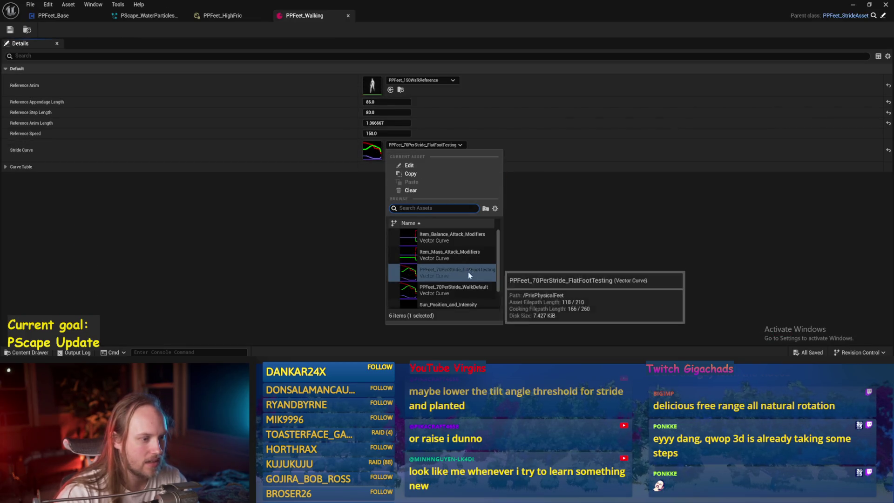
pyautogui.click(466, 288)
pyautogui.click(10, 31)
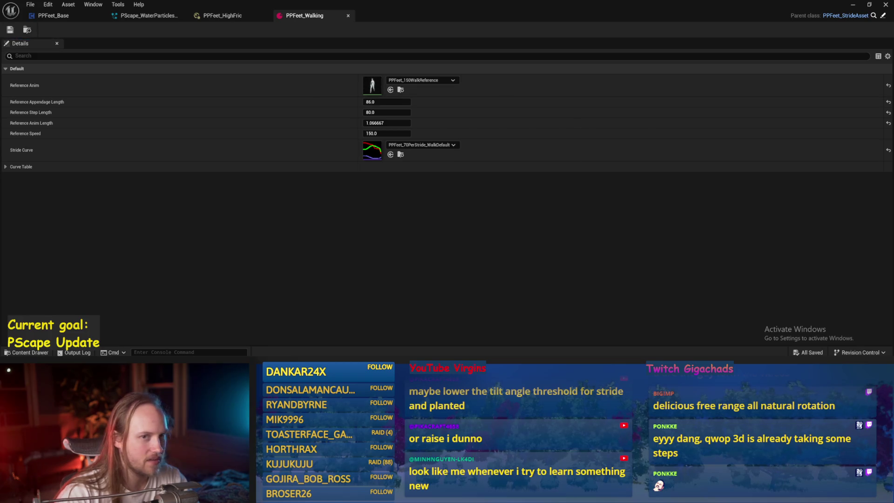
pyautogui.click(853, 4)
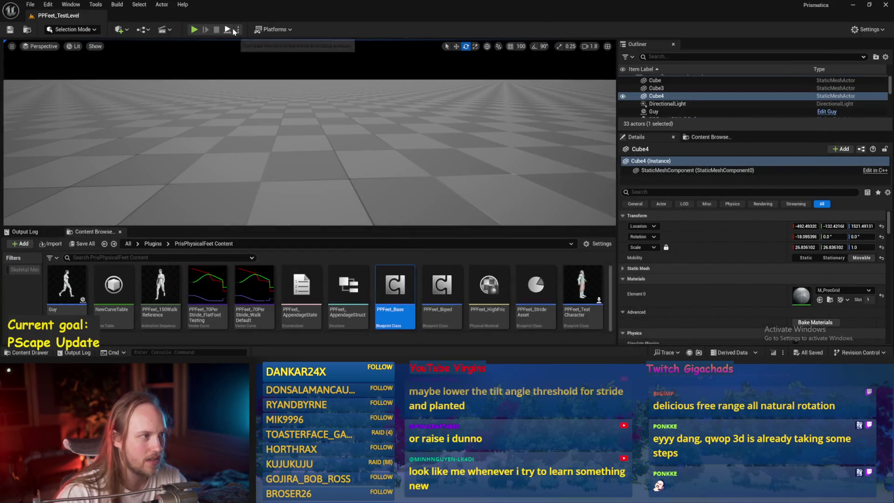
# - Run and stop a play test of PPFeet_TestLevel
pyautogui.hotkey('alt', 'p')
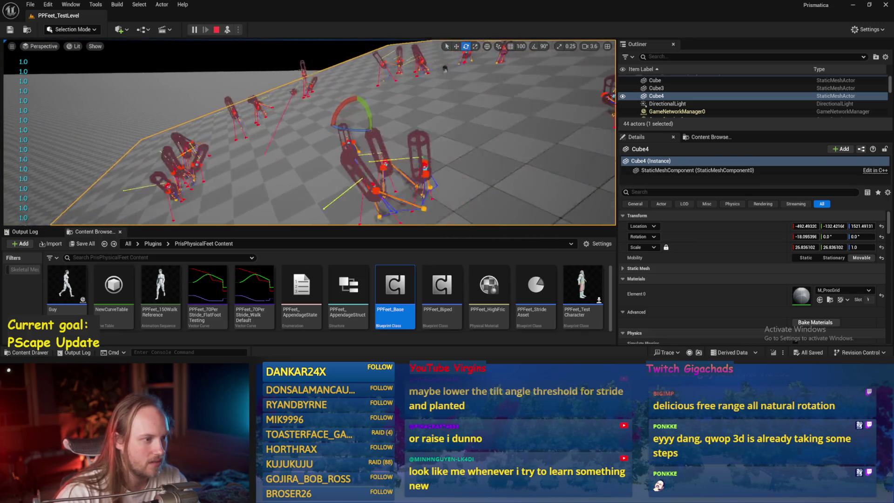
pyautogui.scroll(-2, 310, 133)
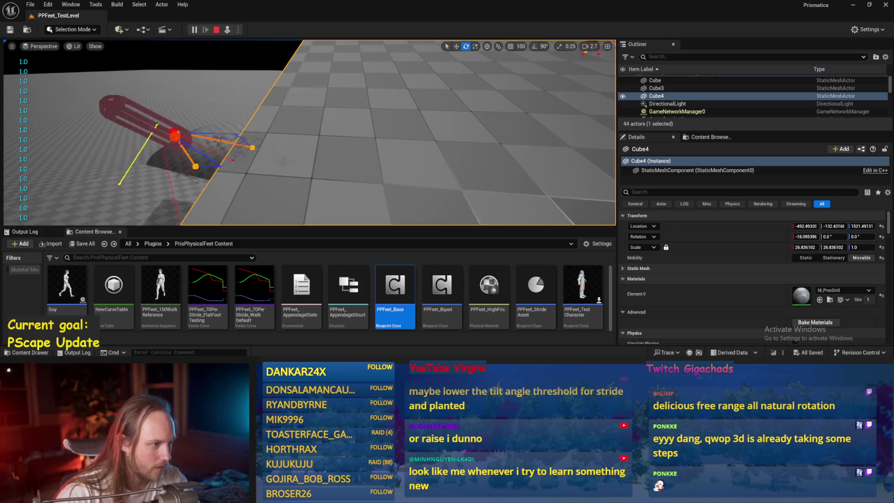
pyautogui.press('Escape')
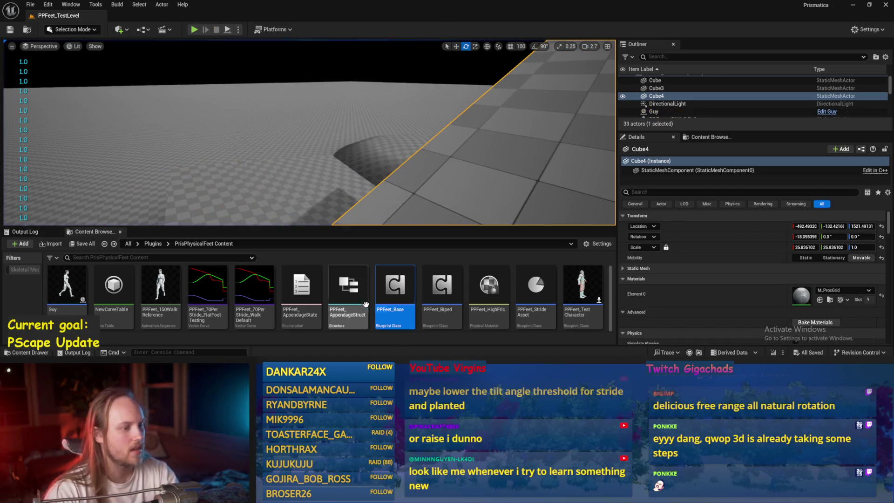
# - Lower PPFeet_HighFric's Restitution from 0.3 to 0.0 and play the level again
pyautogui.doubleClick(507, 285)
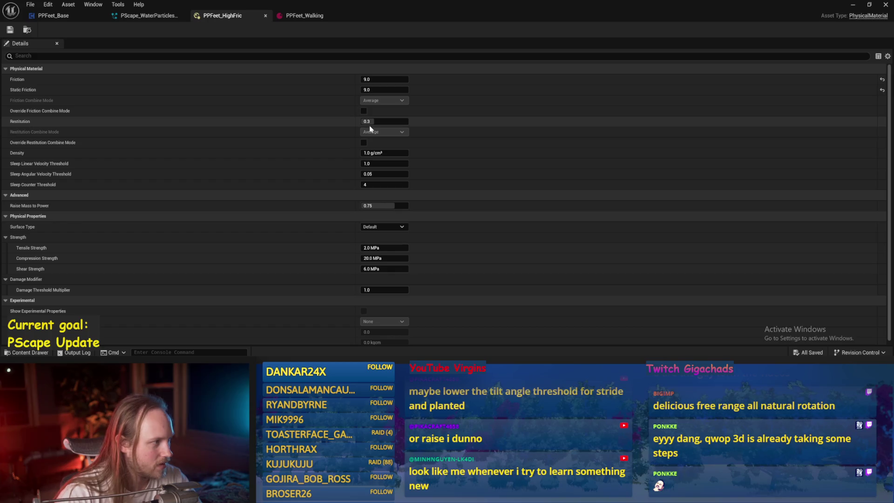
pyautogui.moveTo(374, 120); pyautogui.dragTo(326, 121)
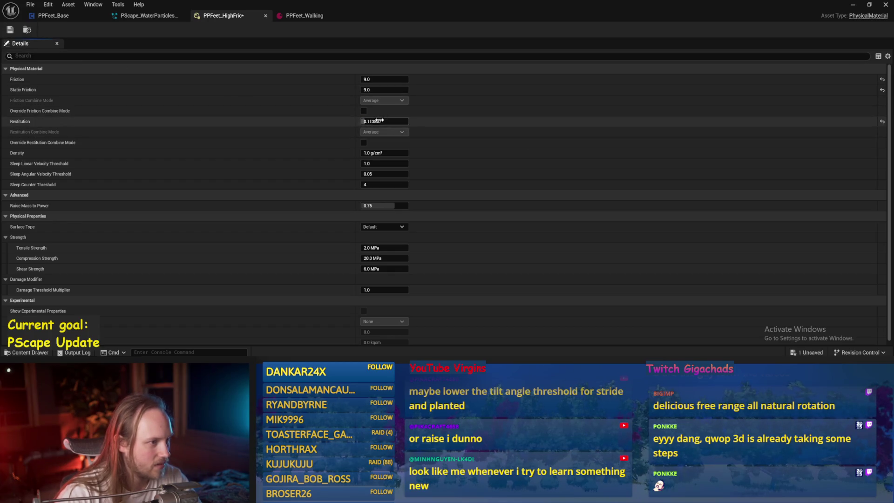
pyautogui.click(854, 5)
pyautogui.hotkey('alt', 'p')
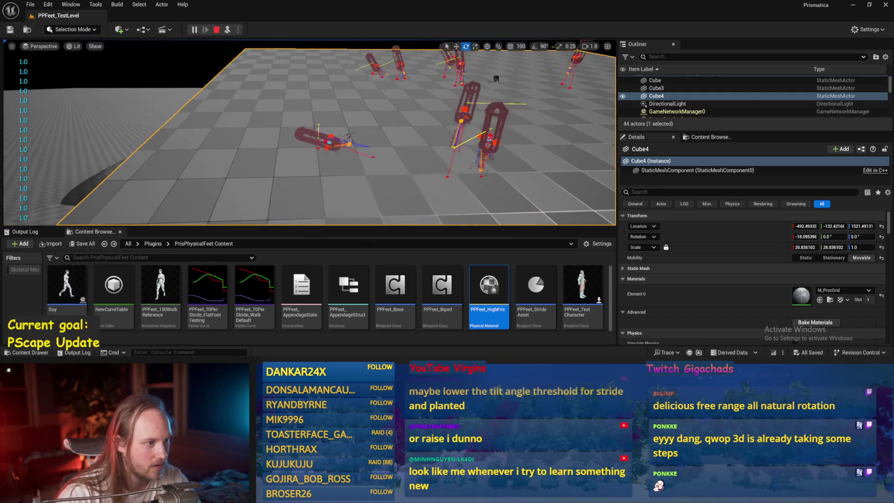
# - Watch the characters tumble in the running PPFeet_TestLevel simulation, then stop play and save
pyautogui.scroll(-2, 308, 135)
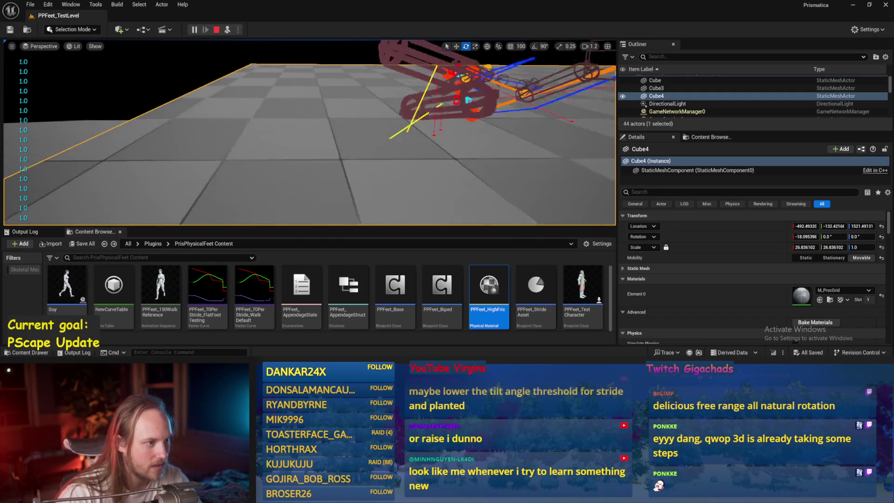
pyautogui.scroll(2, 309, 133)
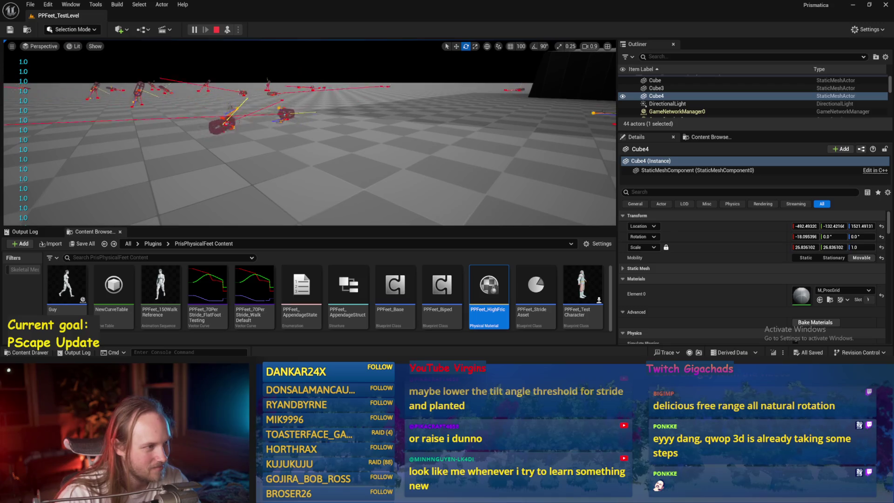
pyautogui.scroll(2, 309, 133)
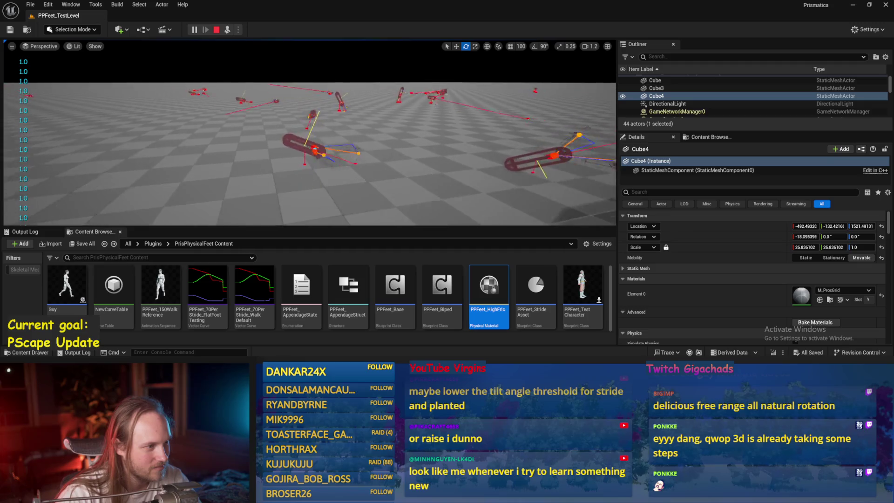
pyautogui.press('Escape')
pyautogui.hotkey('ctrl', 's')
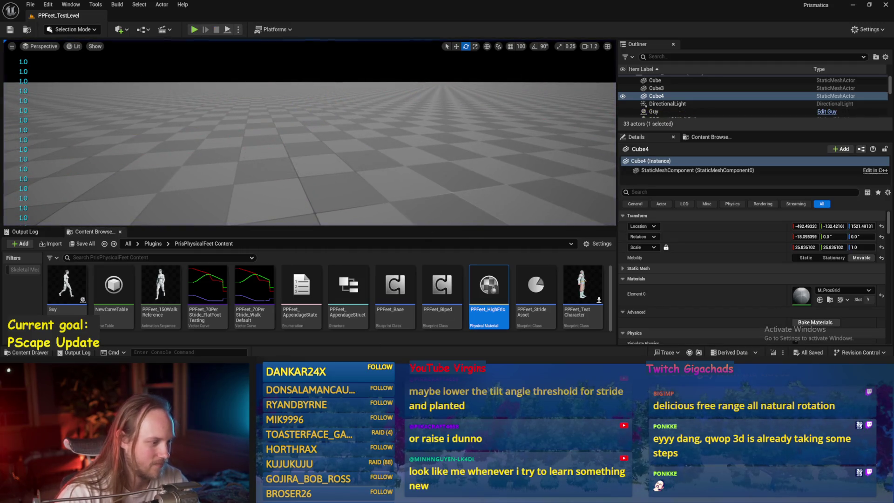
# - Replace -10.0 with -30 in PPFeet_Base's Event Graph add node and return to PPFeet_TestLevel
pyautogui.doubleClick(489, 288)
pyautogui.click(54, 16)
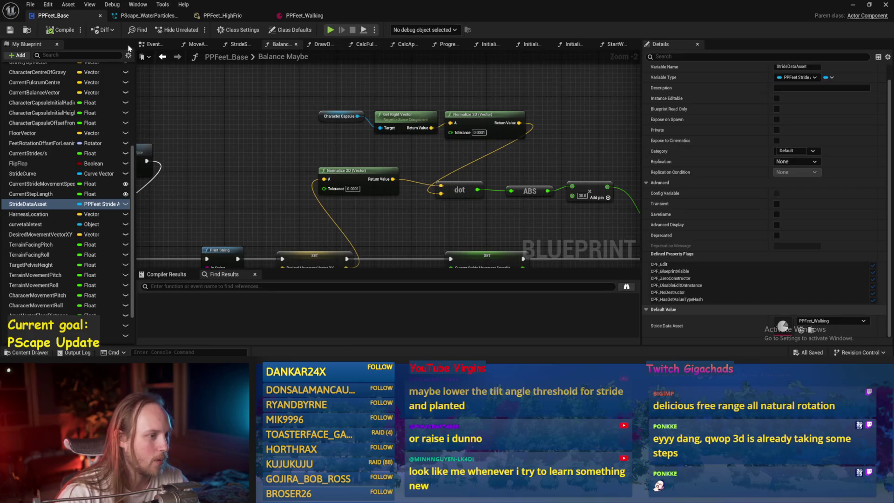
pyautogui.moveTo(315, 183)
pyautogui.mouseDown()
pyautogui.moveTo(376, 194)
pyautogui.moveTo(388, 154)
pyautogui.moveTo(407, 152)
pyautogui.mouseUp()
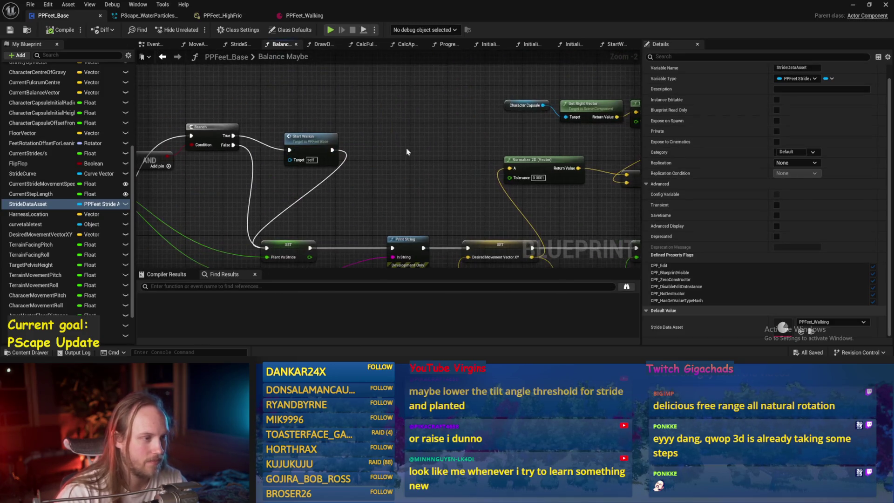
pyautogui.click(152, 43)
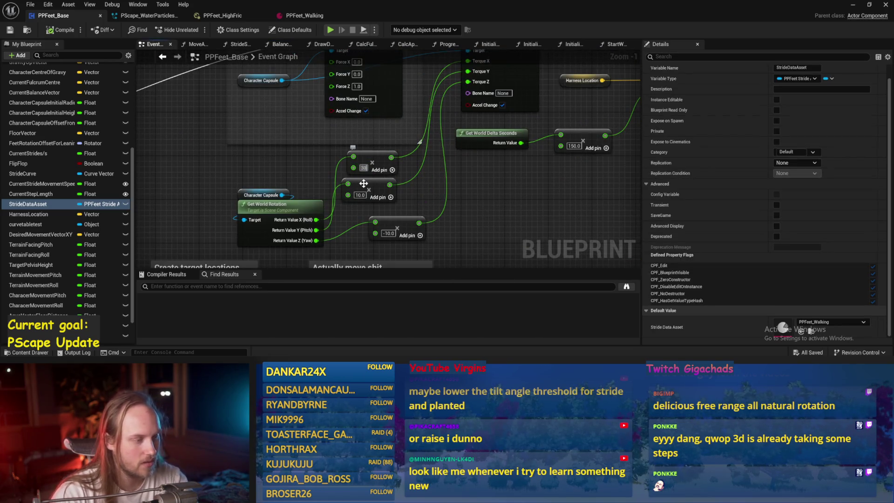
pyautogui.write('-30')
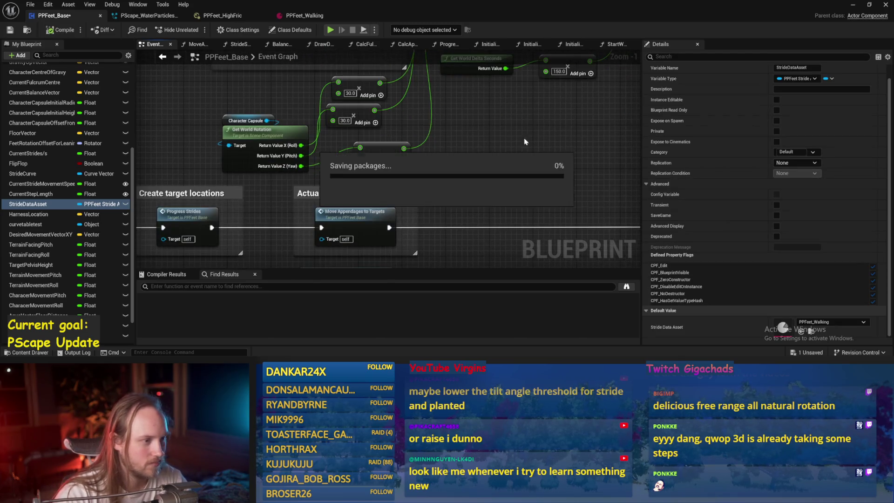
pyautogui.click(853, 4)
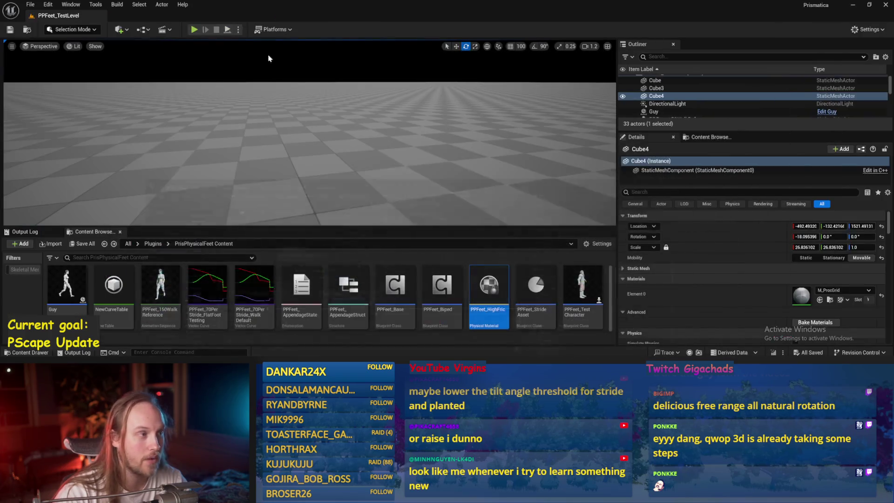
# - Run and stop a play test, then select the test character on the platform in move mode
pyautogui.click(228, 30)
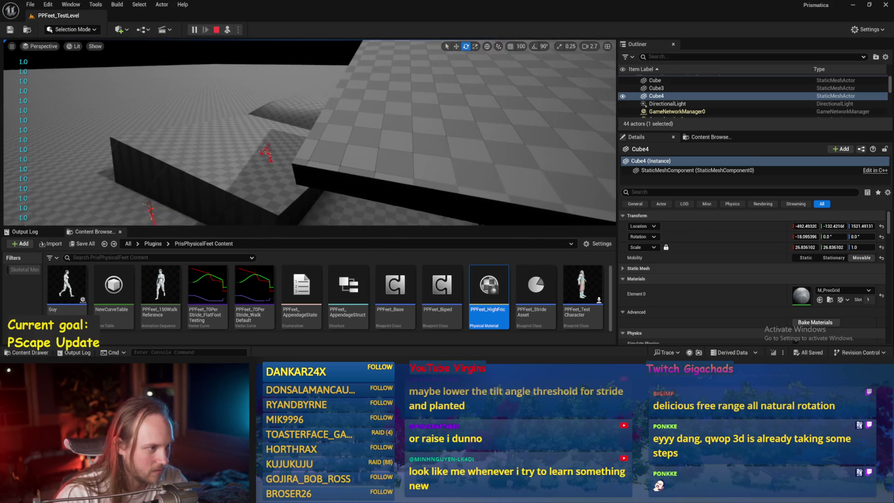
pyautogui.press('Escape')
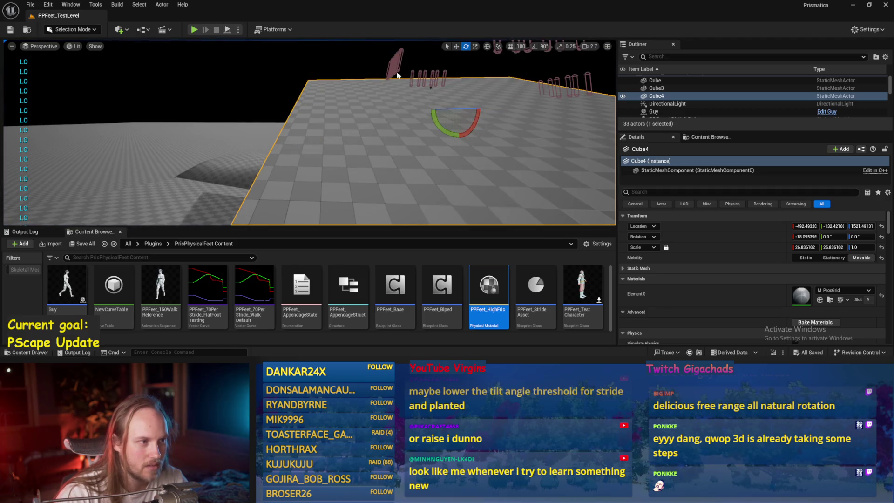
pyautogui.click(397, 75)
pyautogui.press('w')
pyautogui.scroll(-5, 676, 98)
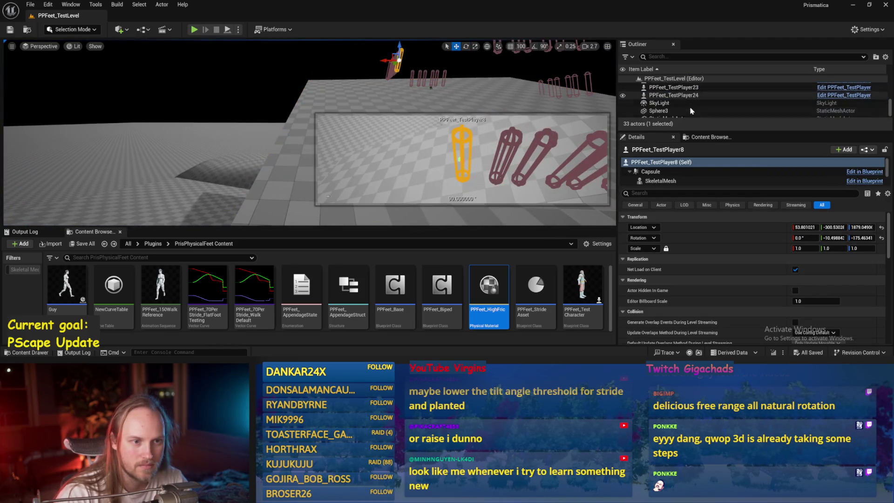
# - Reset rotation to zero on all 24 PPFeet_TestPlayer characters and on the Cube4 floor
pyautogui.click(675, 92)
pyautogui.scroll(10, 680, 105)
pyautogui.scroll(-2, 684, 113)
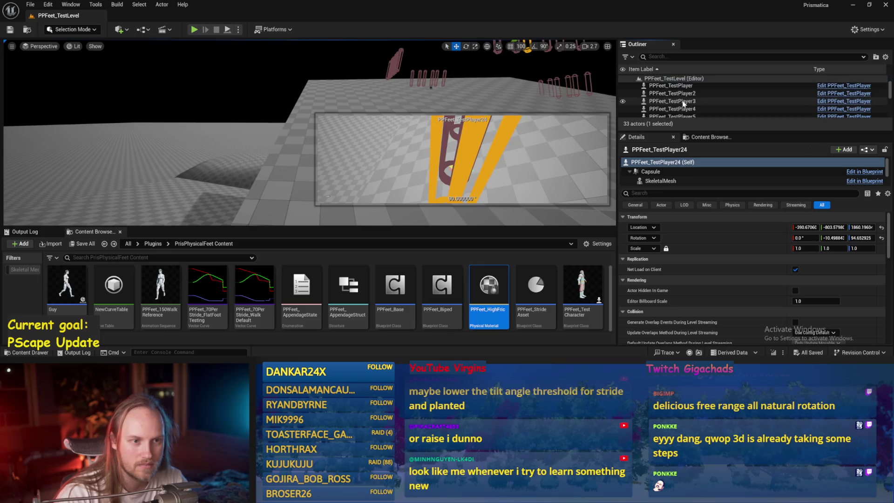
pyautogui.keyDown('shift'); pyautogui.click(671, 98); pyautogui.keyUp('shift')
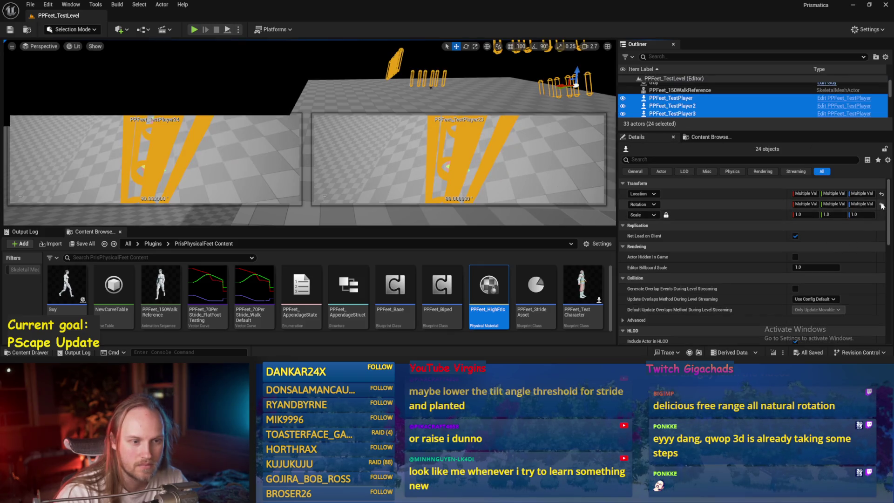
pyautogui.click(882, 206)
pyautogui.click(419, 93)
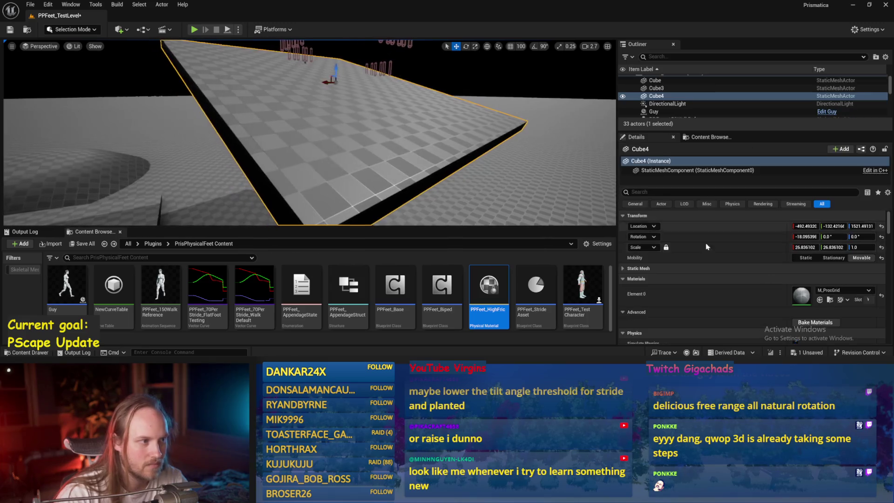
pyautogui.click(882, 237)
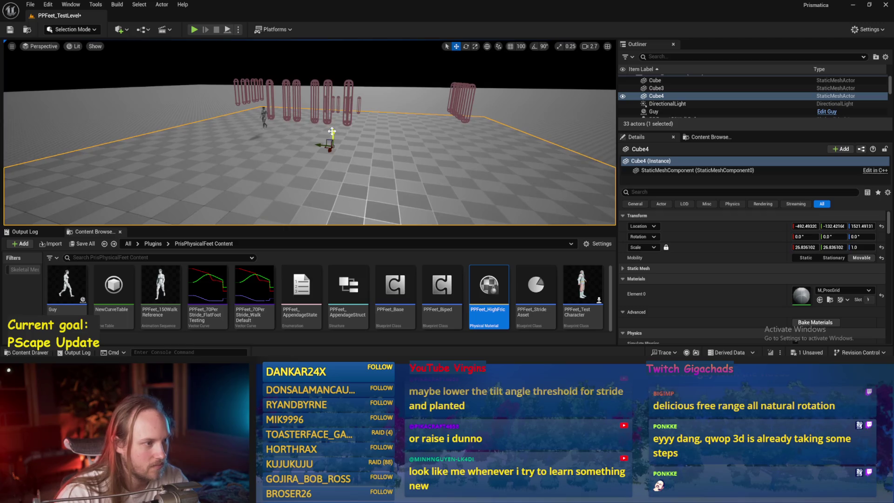
# - Raise the Cube4 floor, play-test the walking characters, then stop and save
pyautogui.moveTo(332, 132); pyautogui.dragTo(337, 110)
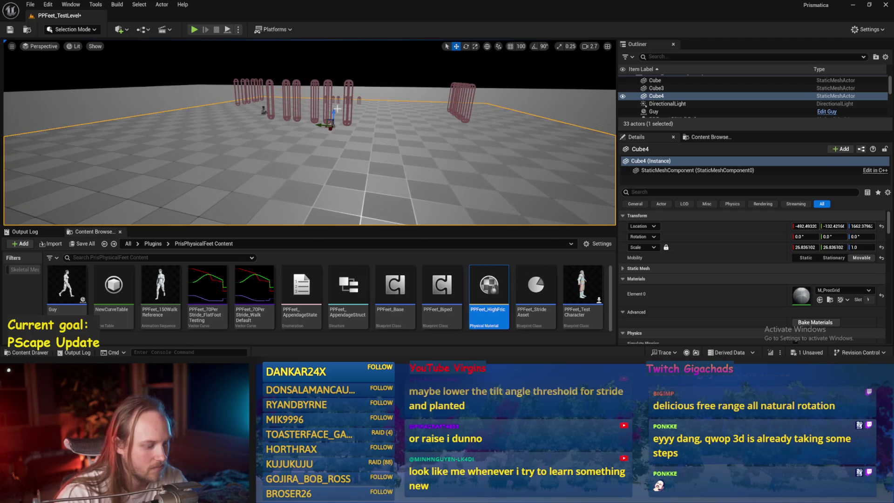
pyautogui.hotkey('alt', 's')
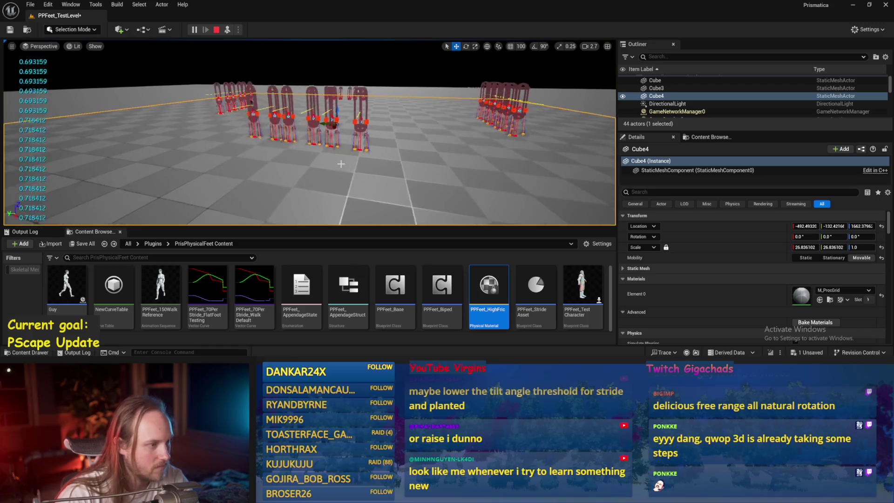
pyautogui.press('w')
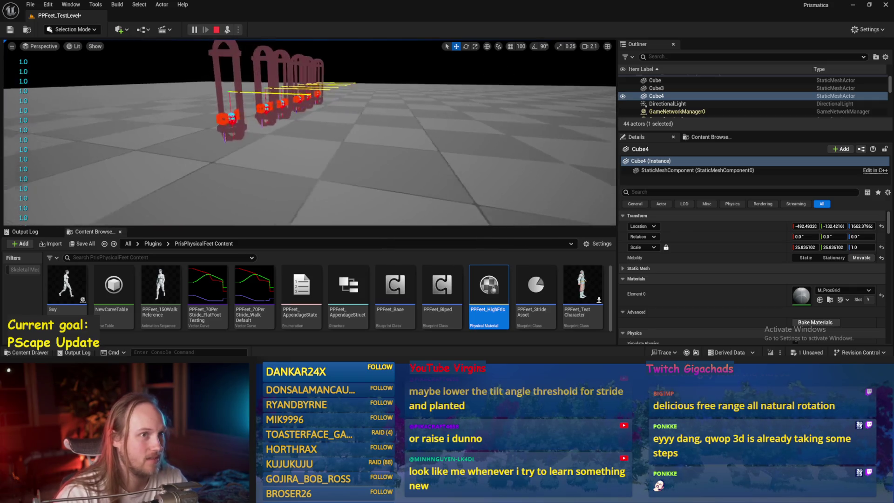
pyautogui.click(281, 170)
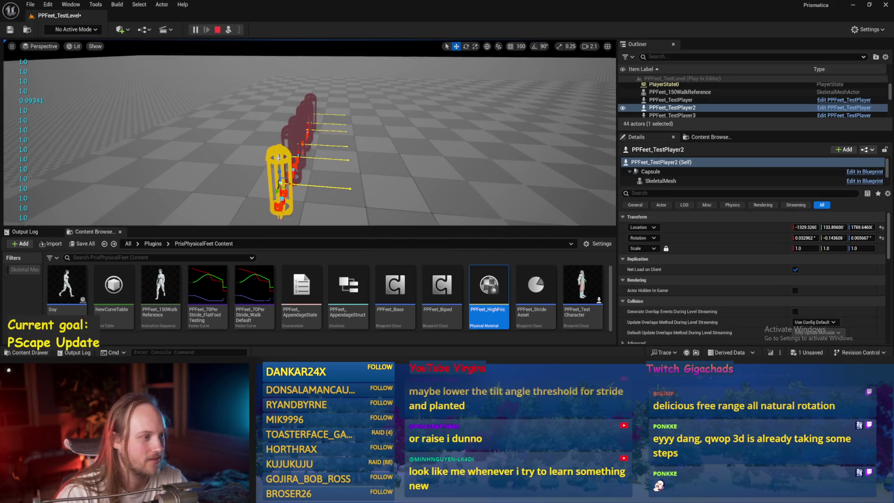
pyautogui.press('Escape')
pyautogui.hotkey('ctrl', 's')
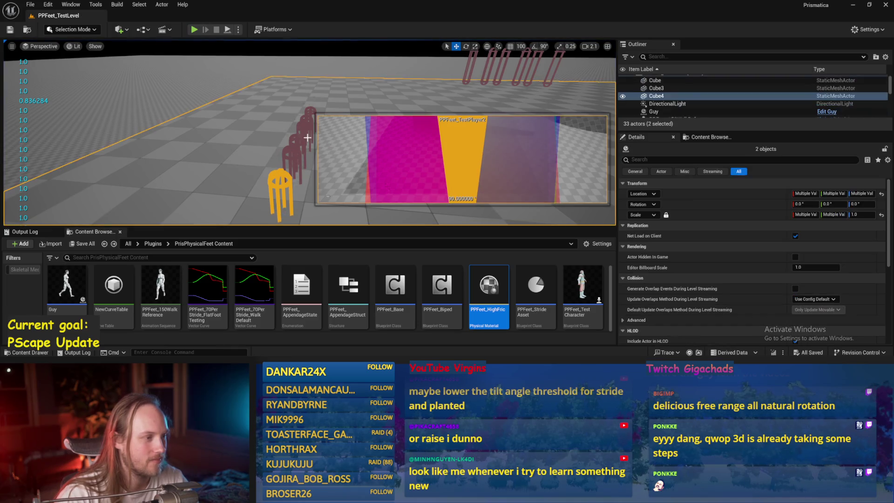
# - Delete PPFeet_TestPlayer2 through 24 and play-test the one remaining character
pyautogui.click(689, 99)
pyautogui.scroll(-3, 693, 106)
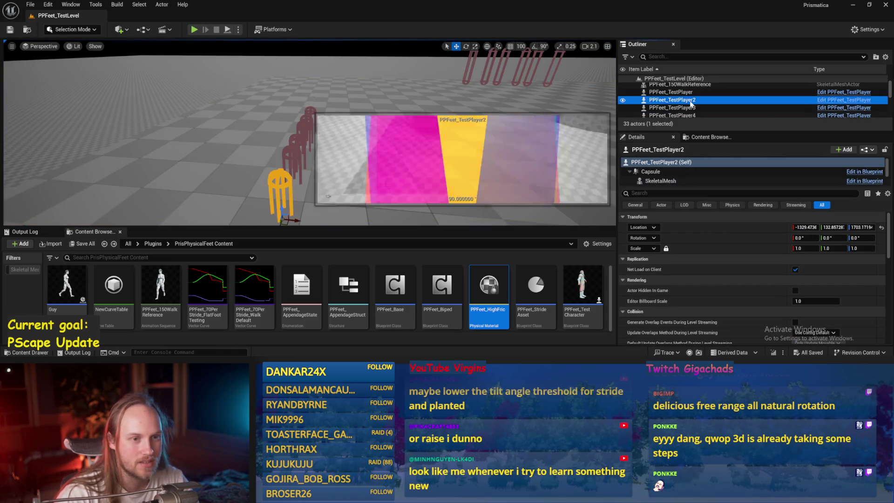
pyautogui.keyDown('shift'); pyautogui.click(675, 91); pyautogui.keyUp('shift')
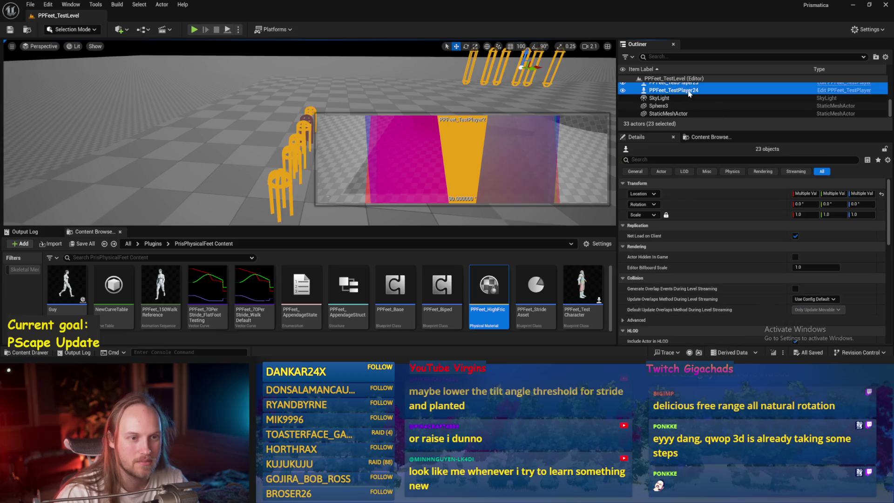
pyautogui.press('Delete')
pyautogui.moveTo(268, 119); pyautogui.dragTo(356, 73)
pyautogui.click(247, 122)
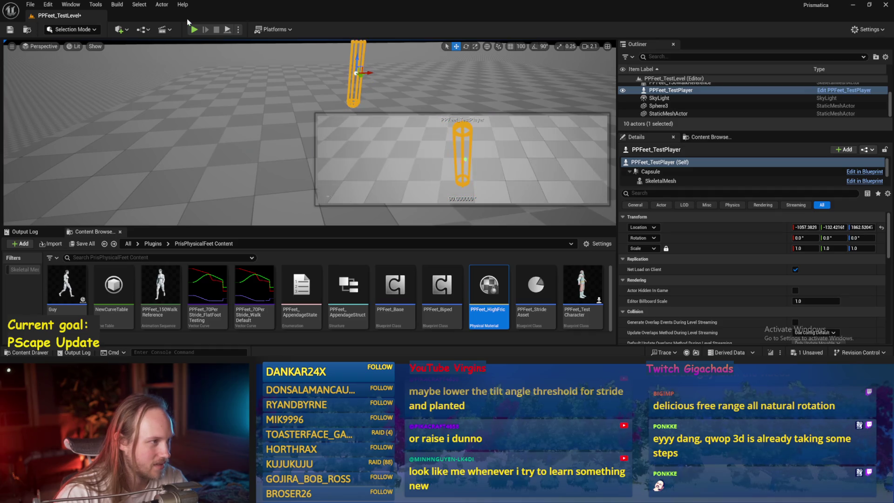
pyautogui.click(227, 31)
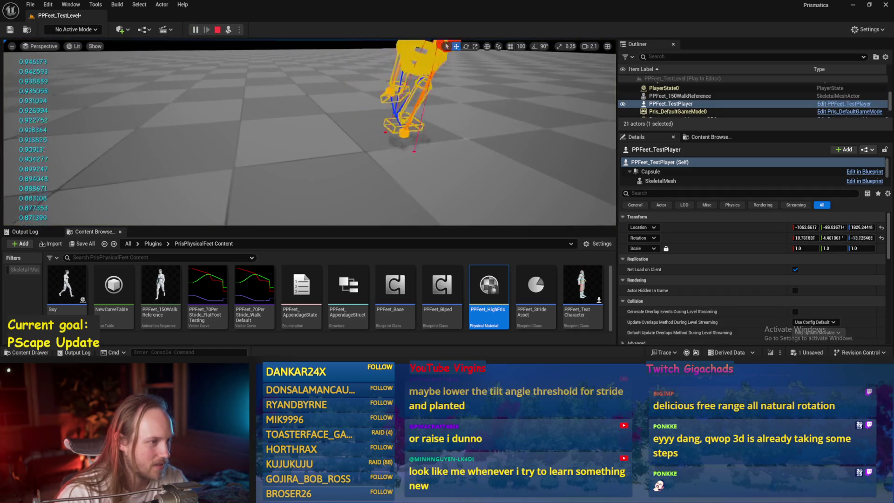
pyautogui.hotkey('ctrl', 's')
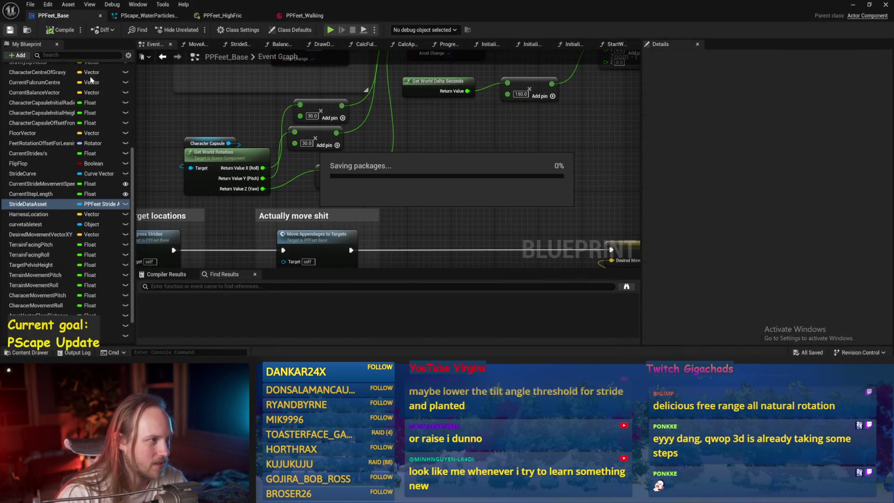
# - In PPFeet_Base's Balance Maybe graph, change the greater-than comparison value from 0.95 to 0.9
pyautogui.scroll(-2, 264, 118)
pyautogui.scroll(-2, 264, 119)
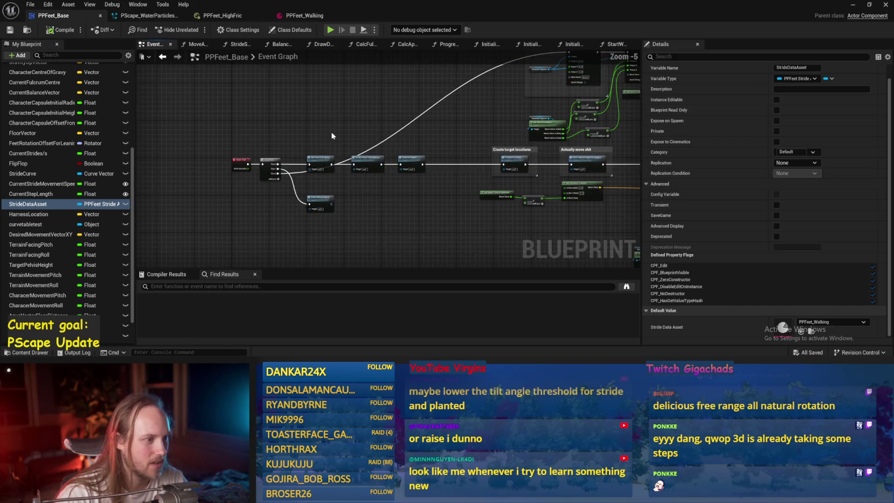
pyautogui.click(198, 44)
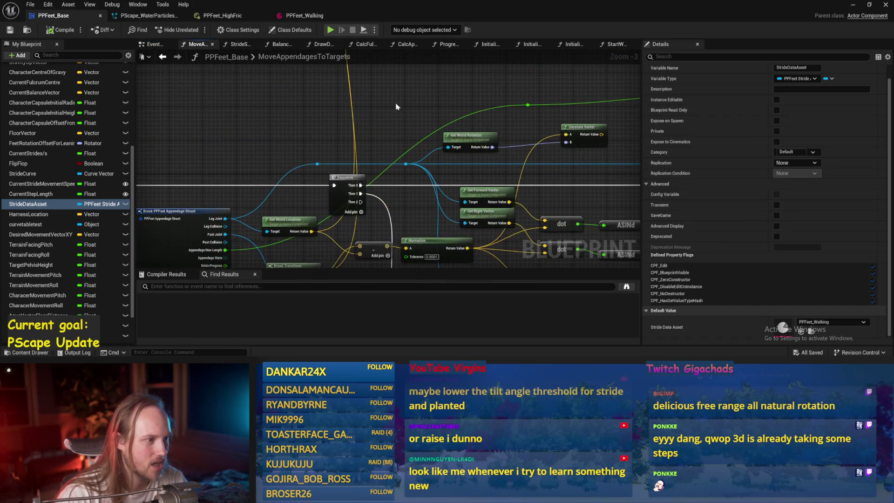
pyautogui.click(277, 44)
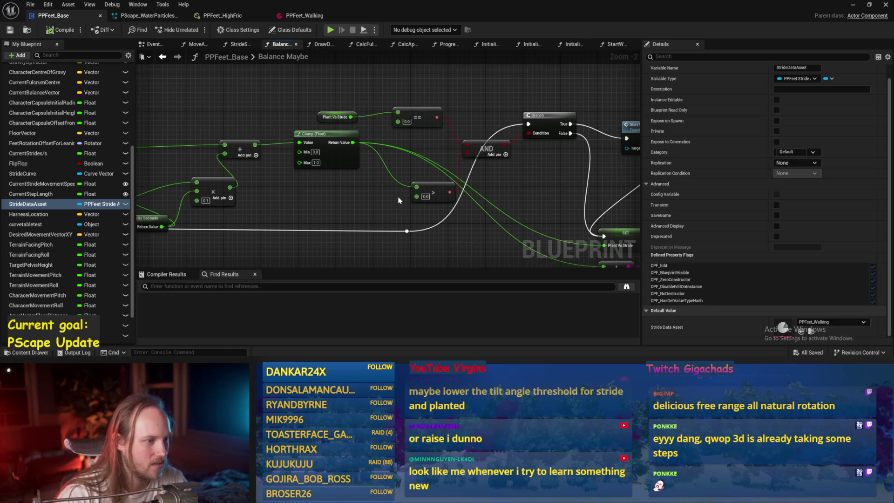
pyautogui.scroll(1, 398, 200)
pyautogui.moveTo(399, 200)
pyautogui.mouseDown()
pyautogui.moveTo(349, 164)
pyautogui.moveTo(410, 183)
pyautogui.moveTo(599, 113)
pyautogui.mouseUp()
pyautogui.scroll(1, 446, 212)
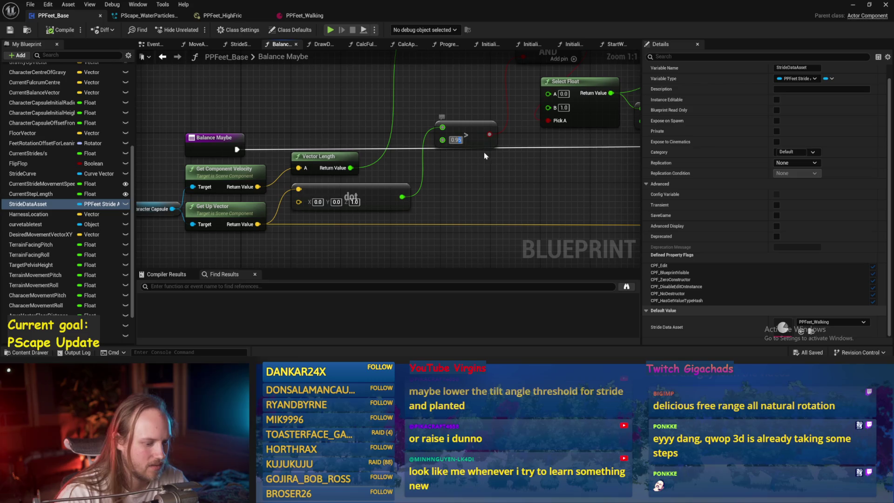
pyautogui.write('0.9')
pyautogui.press('Return')
# - Save and compile PPFeet_Base, then return to the test level
pyautogui.moveTo(485, 155); pyautogui.dragTo(340, 191)
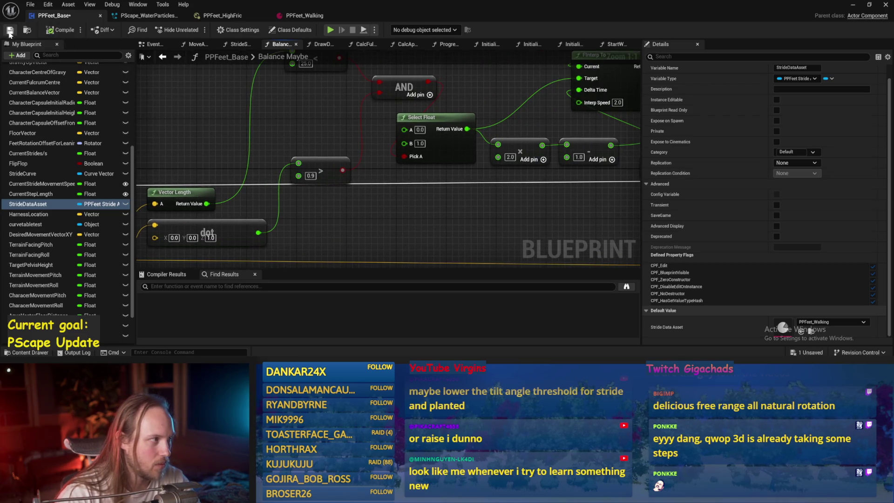
pyautogui.moveTo(333, 225)
pyautogui.mouseDown()
pyautogui.moveTo(401, 188)
pyautogui.moveTo(328, 246)
pyautogui.moveTo(263, 234)
pyautogui.mouseUp()
pyautogui.hotkey('ctrl', 's')
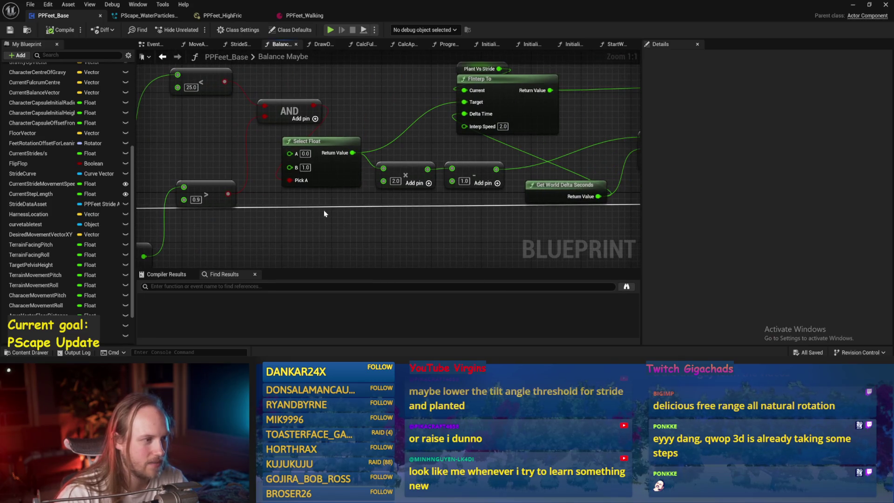
pyautogui.moveTo(386, 219)
pyautogui.mouseDown()
pyautogui.moveTo(349, 233)
pyautogui.moveTo(282, 222)
pyautogui.moveTo(471, 214)
pyautogui.mouseUp()
pyautogui.scroll(-2, 470, 214)
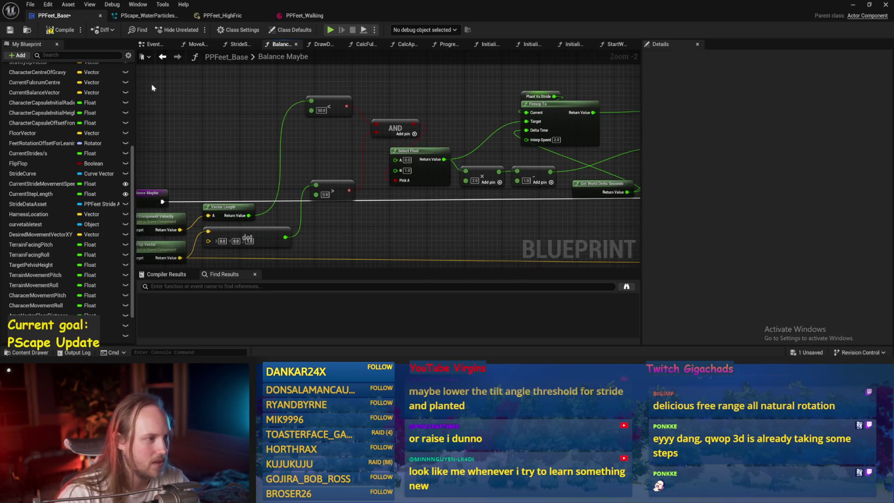
pyautogui.click(72, 35)
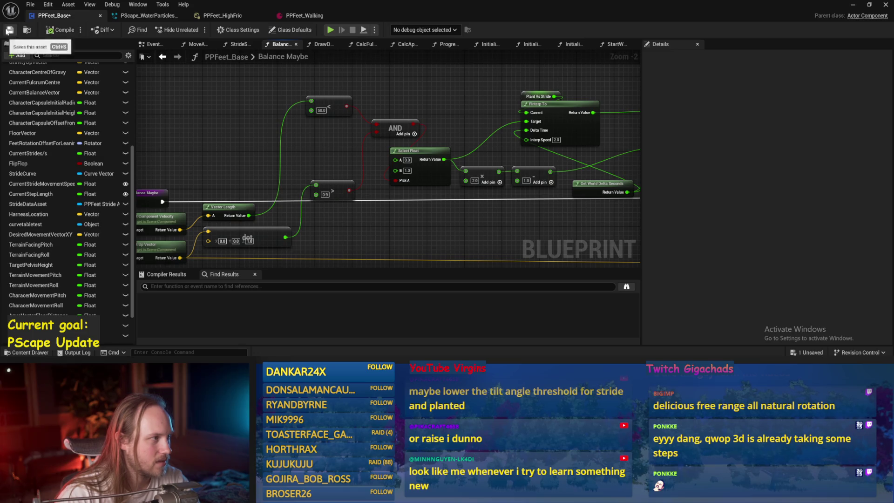
pyautogui.click(854, 4)
# - Play-test the single character with the 0.9 threshold, stop, and reopen PPFeet_Base
pyautogui.hotkey('alt', 'p')
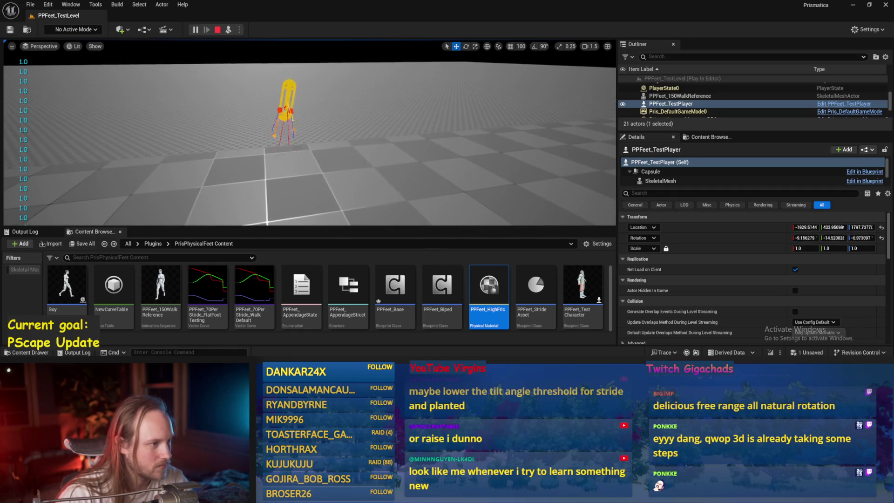
pyautogui.click(217, 30)
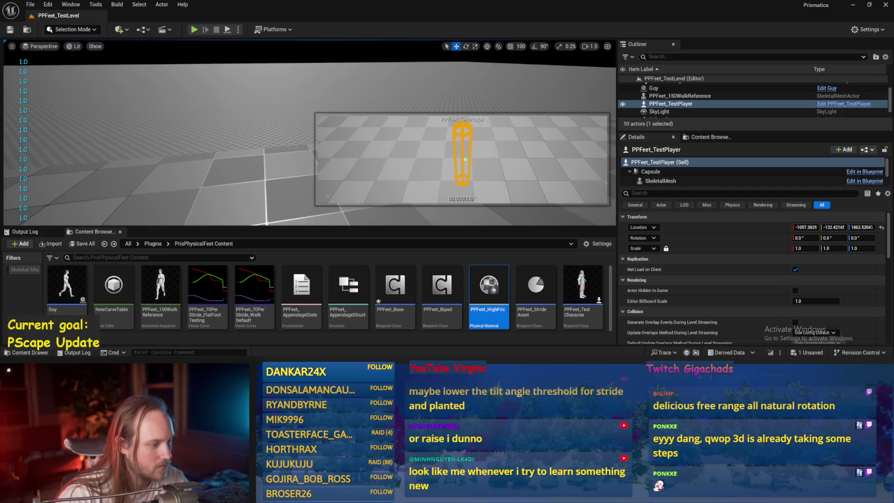
pyautogui.doubleClick(395, 285)
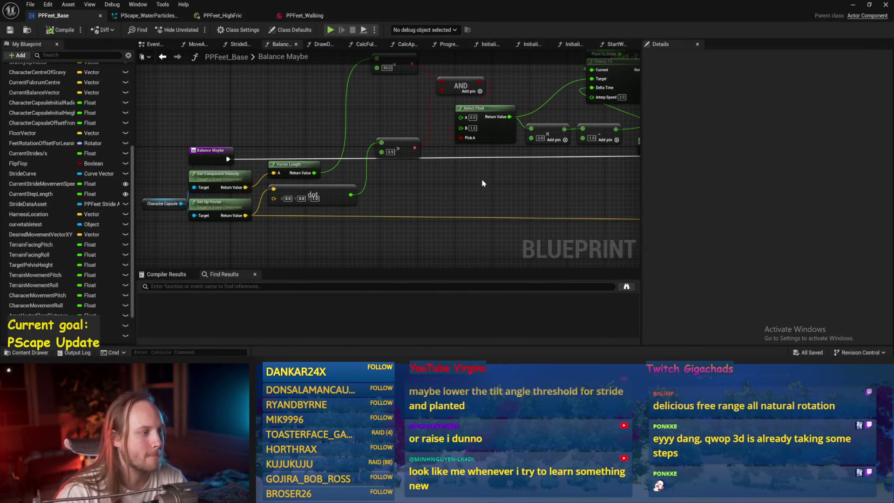
# - Compile PPFeet_Base, then place a Lerp (Vector) node and delete it again
pyautogui.click(7, 31)
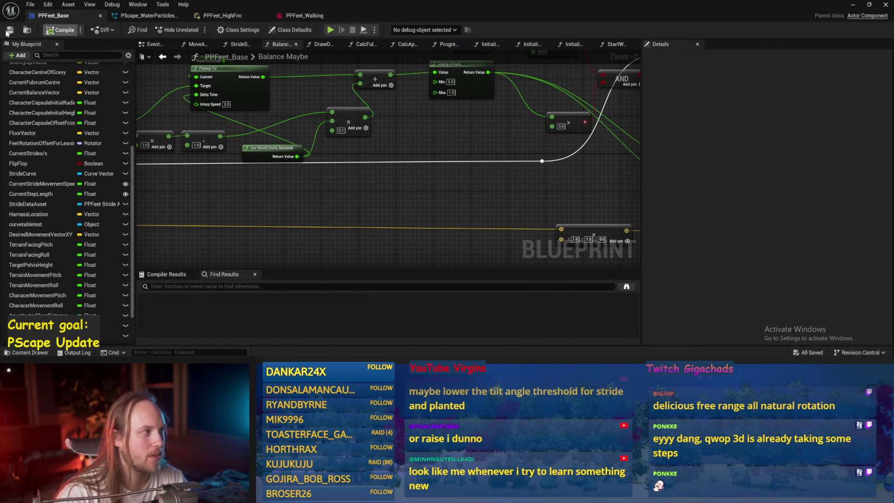
pyautogui.moveTo(475, 203)
pyautogui.mouseDown()
pyautogui.moveTo(259, 166)
pyautogui.moveTo(210, 183)
pyautogui.moveTo(398, 208)
pyautogui.moveTo(329, 149)
pyautogui.moveTo(329, 133)
pyautogui.moveTo(458, 162)
pyautogui.moveTo(367, 175)
pyautogui.mouseUp()
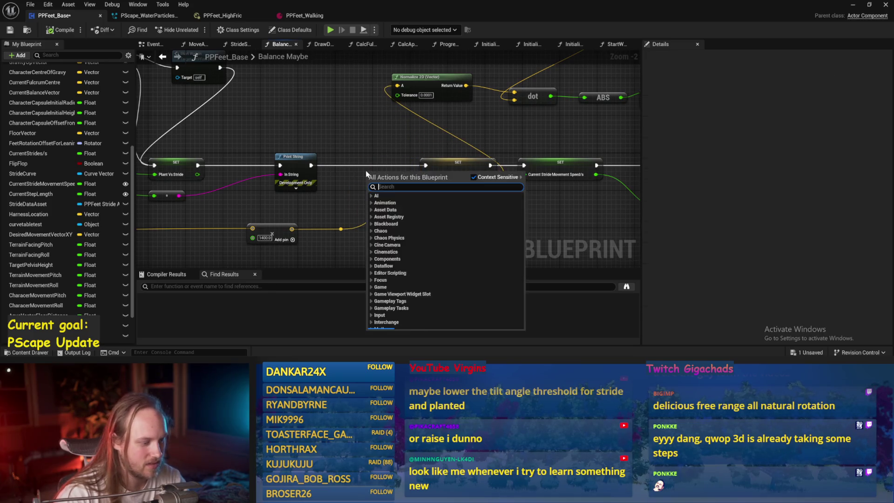
pyautogui.write('v lerp')
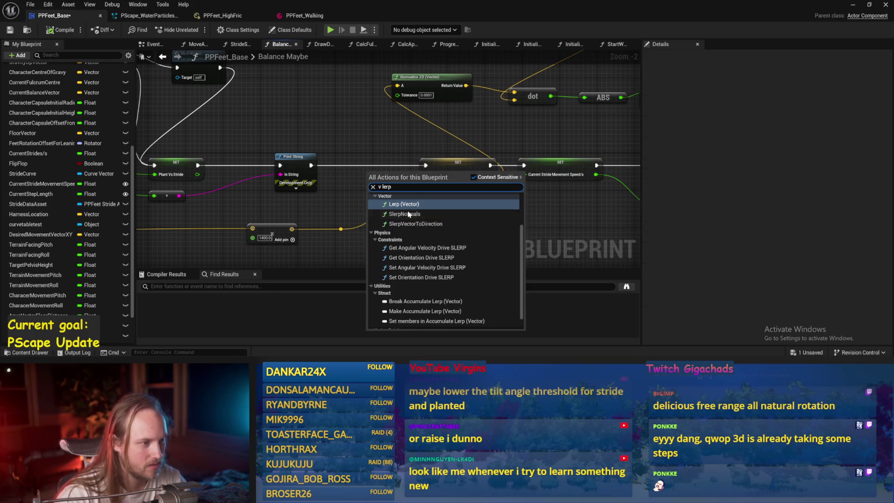
pyautogui.press('Return')
pyautogui.scroll(1, 394, 217)
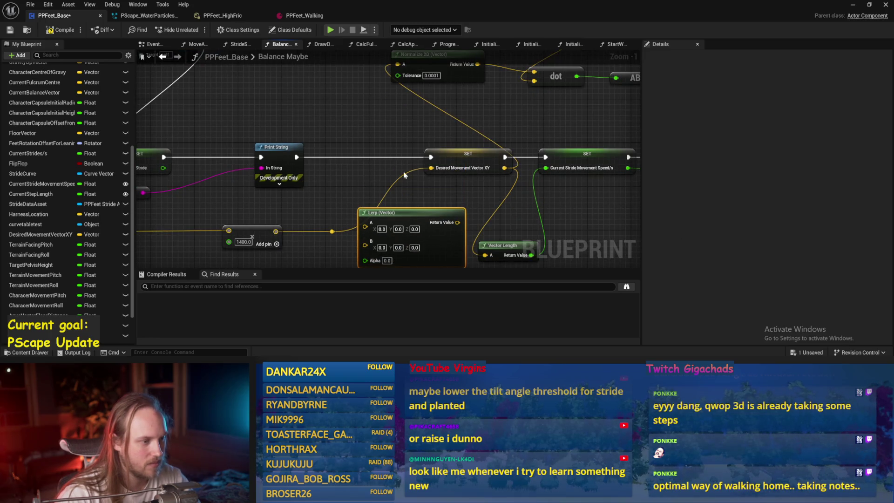
pyautogui.press('Delete')
# - Add a VInterp To node, wiring the reroute and a Desired Movement Vector XY getter into it
pyautogui.rightClick(420, 201)
pyautogui.write('vint')
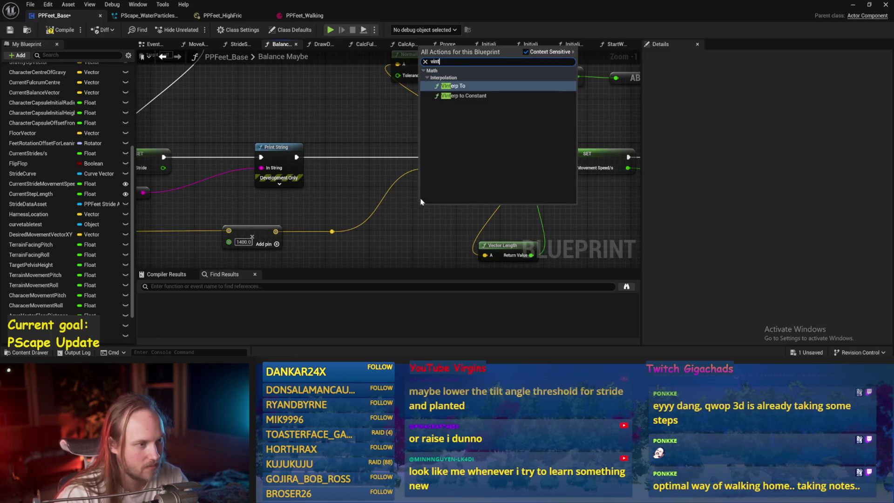
pyautogui.click(453, 86)
pyautogui.moveTo(512, 153); pyautogui.dragTo(436, 201)
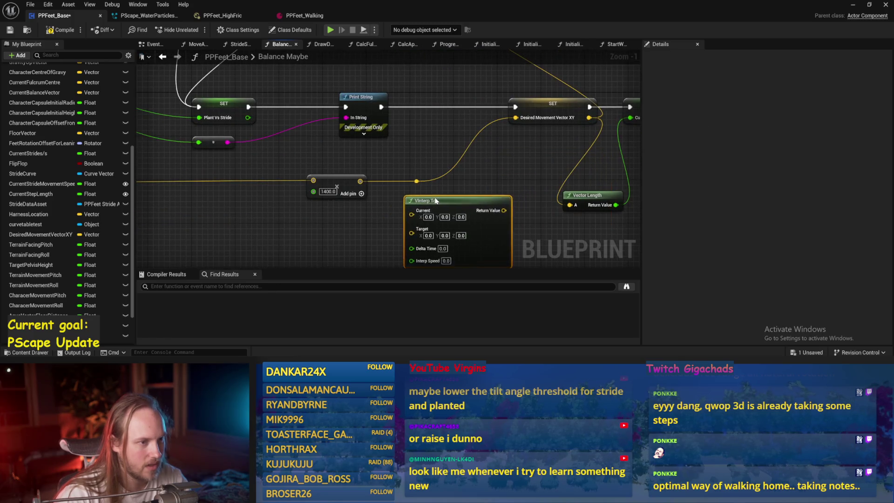
pyautogui.moveTo(479, 171)
pyautogui.mouseDown()
pyautogui.moveTo(521, 168)
pyautogui.moveTo(539, 132)
pyautogui.moveTo(376, 150)
pyautogui.mouseUp()
pyautogui.moveTo(315, 161); pyautogui.dragTo(320, 213)
pyautogui.moveTo(358, 190); pyautogui.dragTo(374, 196)
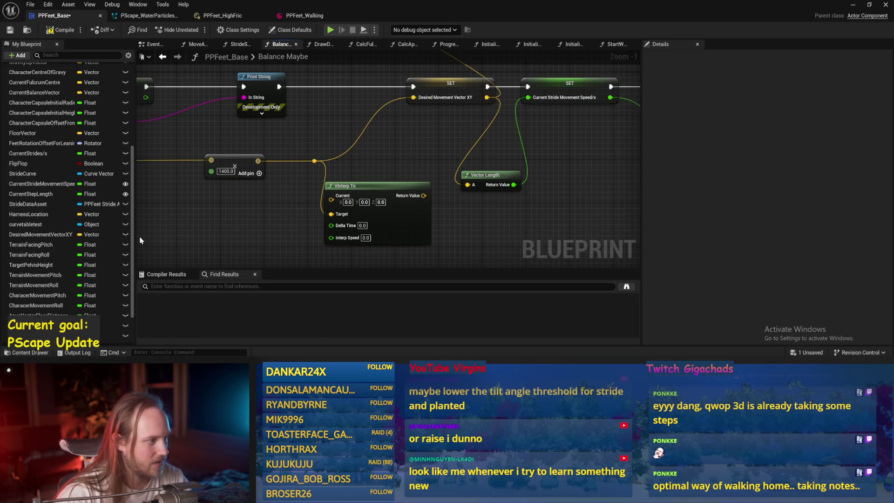
pyautogui.moveTo(47, 236); pyautogui.dragTo(332, 196)
# - Add a Get World Delta Seconds node and save the blueprint
pyautogui.rightClick(269, 231)
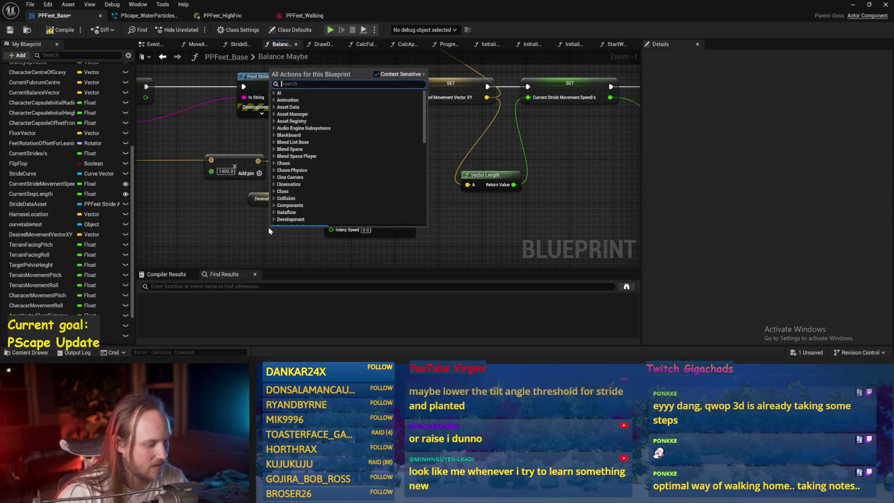
pyautogui.write('w')
pyautogui.press('BackSpace')
pyautogui.write('delta world')
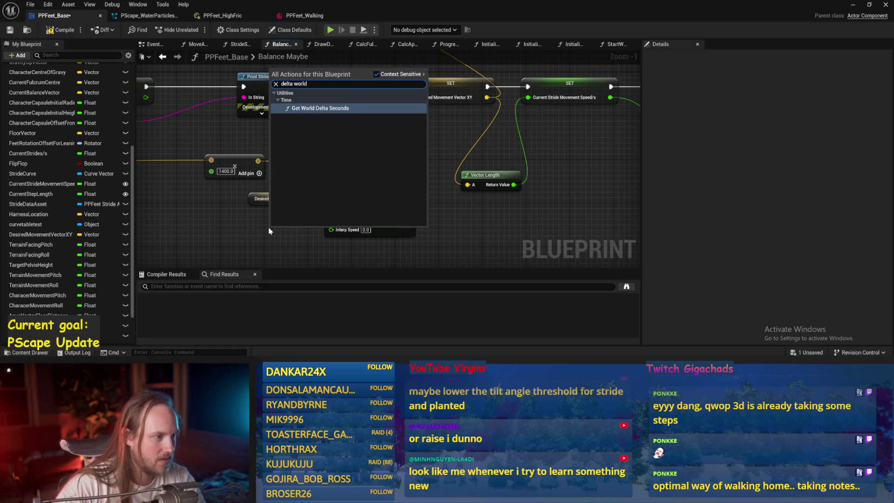
pyautogui.press('Return')
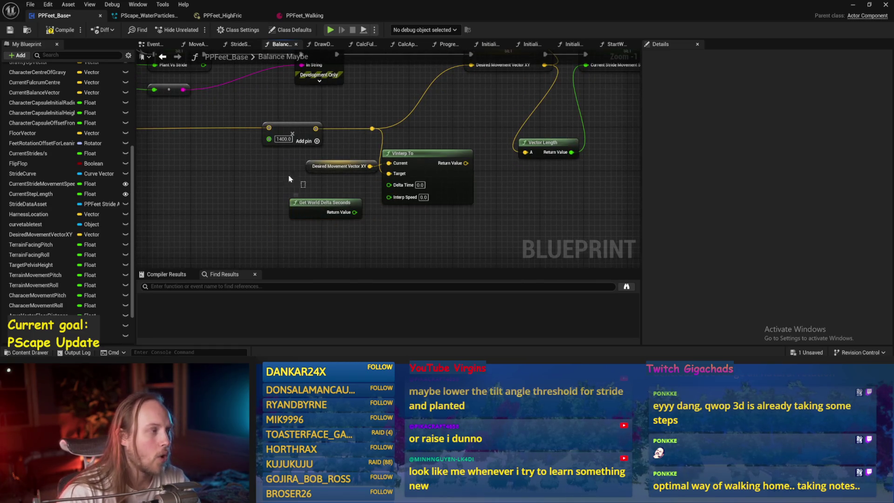
pyautogui.click(8, 31)
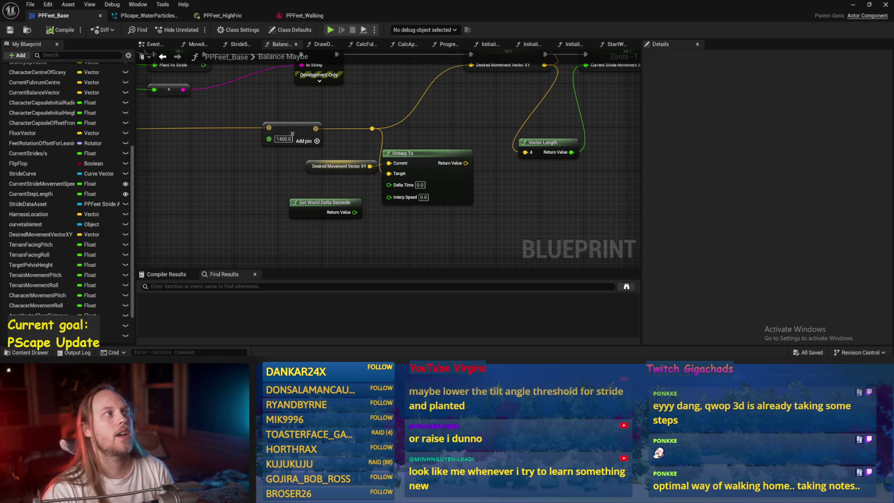
# - Wire delta seconds into Delta Time, use interp speed 3.0, and feed the result to SET Desired Movement Vector XY
pyautogui.moveTo(414, 134); pyautogui.dragTo(398, 155)
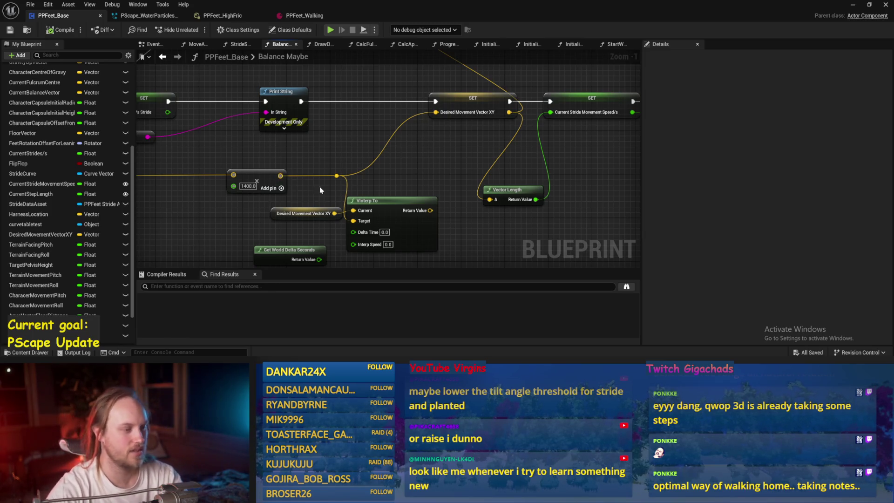
pyautogui.scroll(1, 319, 223)
pyautogui.moveTo(320, 222); pyautogui.dragTo(360, 190)
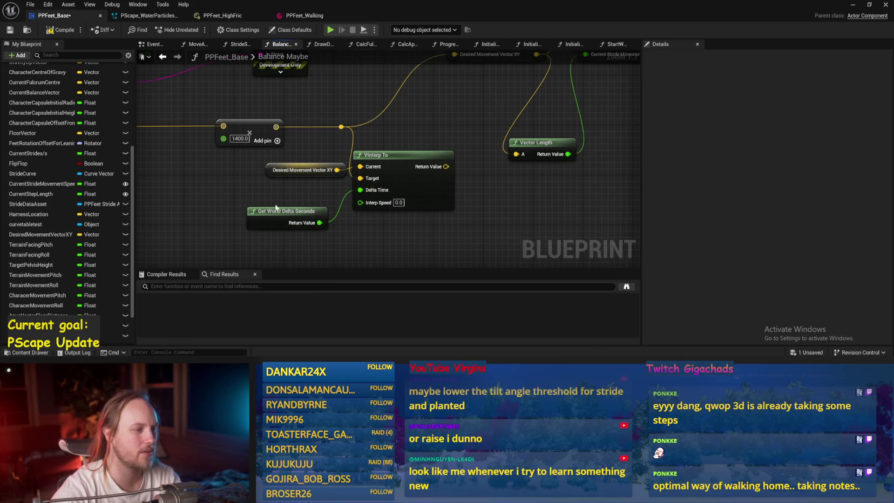
pyautogui.moveTo(275, 208); pyautogui.dragTo(264, 195)
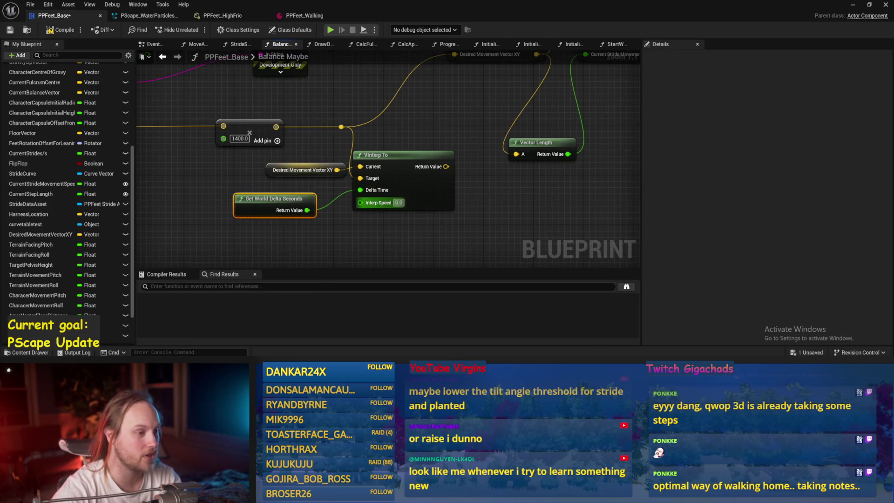
pyautogui.click(409, 225)
pyautogui.moveTo(409, 224); pyautogui.dragTo(358, 256)
pyautogui.moveTo(390, 198)
pyautogui.mouseDown()
pyautogui.moveTo(410, 135)
pyautogui.moveTo(403, 84)
pyautogui.mouseUp()
pyautogui.moveTo(372, 120); pyautogui.dragTo(403, 117)
pyautogui.hotkey('ctrl', 's')
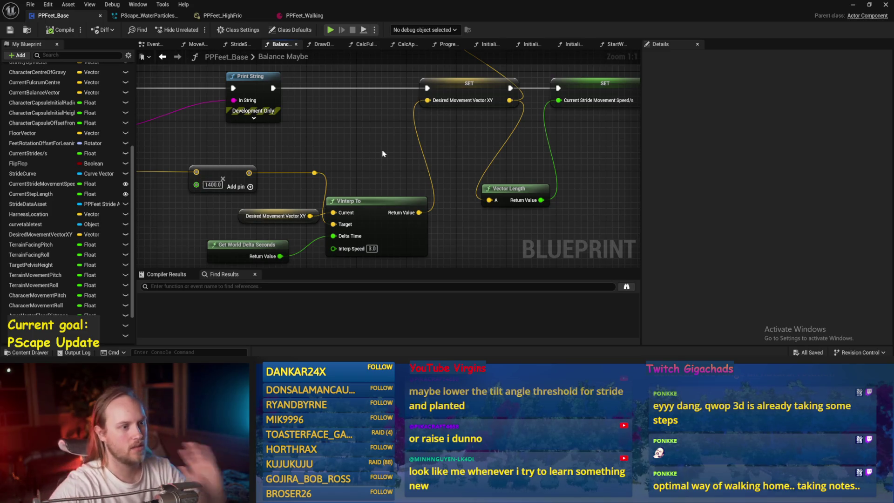
# - Save the blueprint and play-test the character twice, compiling between runs
pyautogui.moveTo(383, 154); pyautogui.dragTo(398, 144)
pyautogui.click(10, 30)
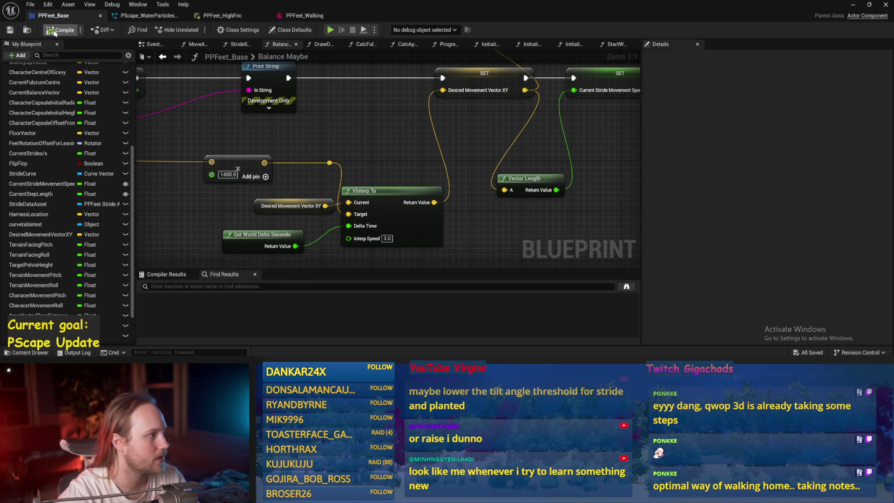
pyautogui.moveTo(140, 105); pyautogui.dragTo(93, 108)
pyautogui.moveTo(308, 205); pyautogui.dragTo(320, 192)
pyautogui.click(855, 6)
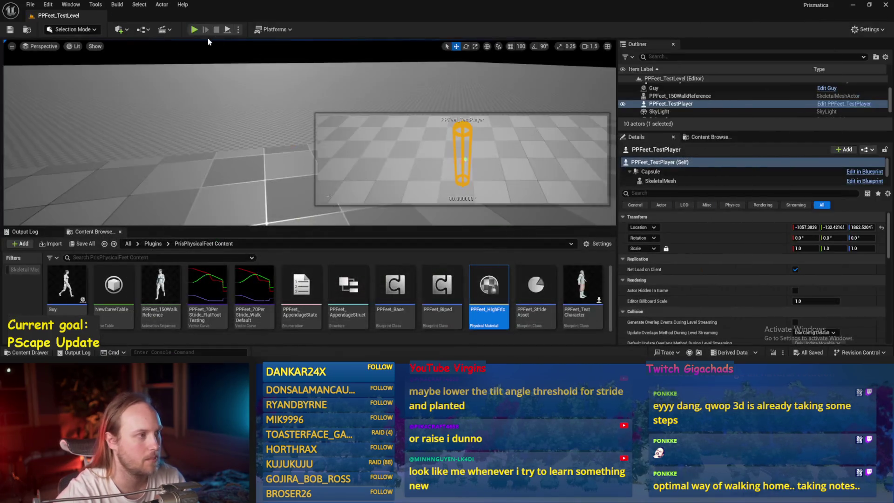
pyautogui.click(227, 30)
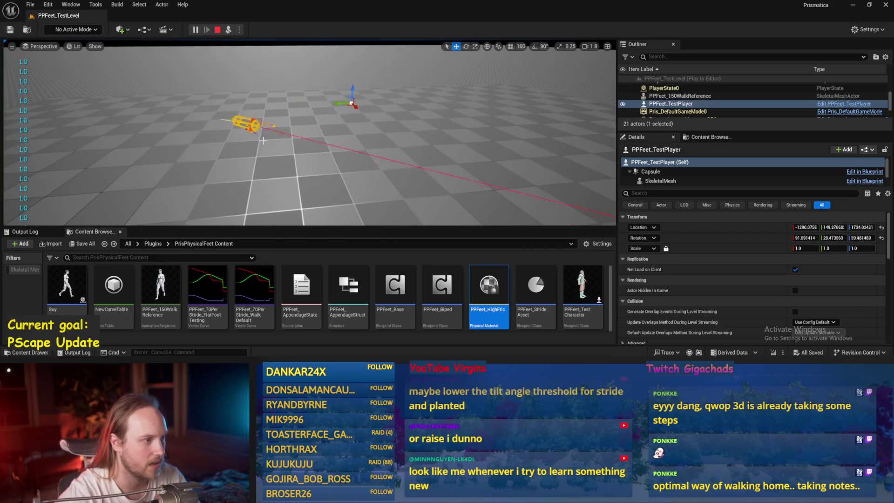
pyautogui.press('Escape')
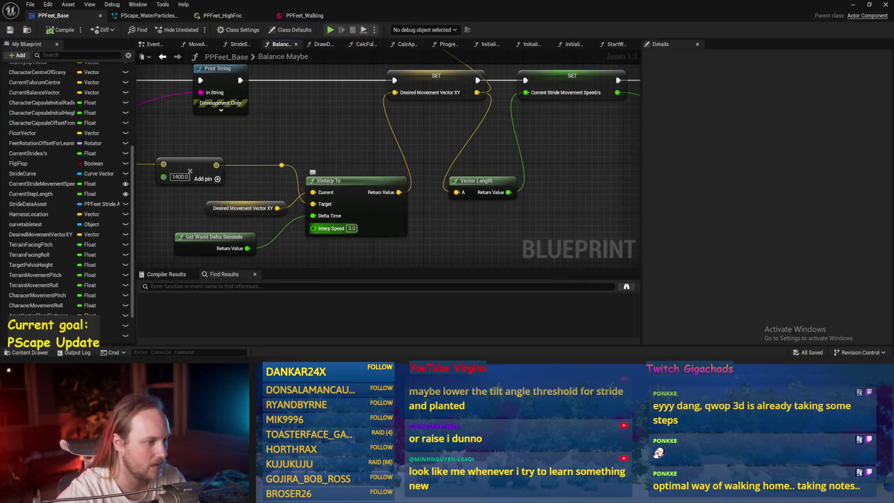
pyautogui.write('10')
pyautogui.click(63, 31)
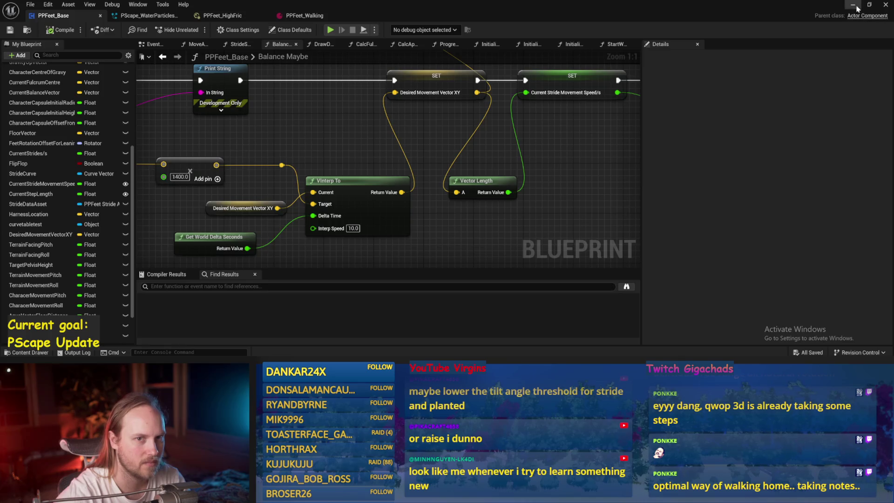
pyautogui.click(854, 5)
pyautogui.click(228, 30)
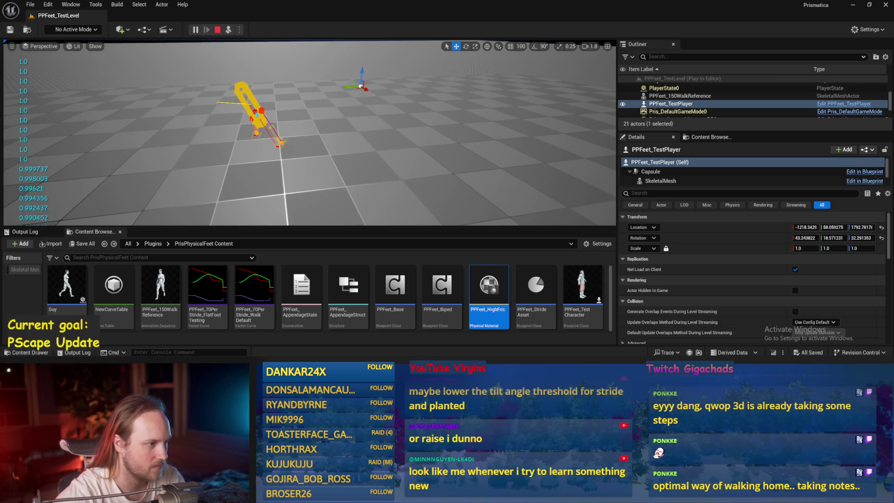
pyautogui.press('Escape')
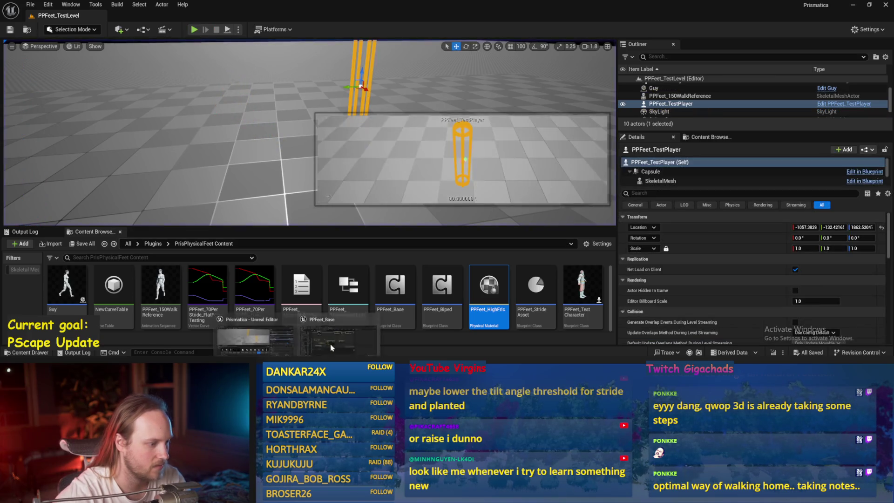
# - Set VInterp To's interp speed to 30.0, save, and play-test the character
pyautogui.doubleClick(395, 287)
pyautogui.write('30')
pyautogui.press('Return')
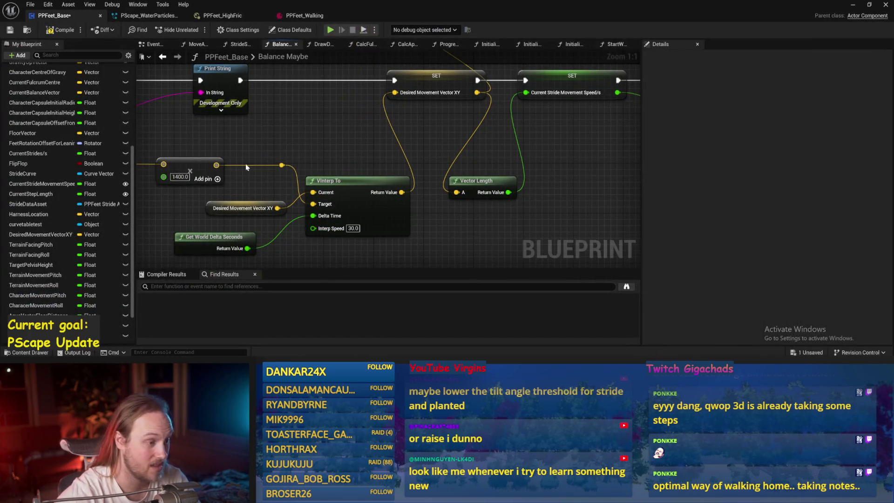
pyautogui.click(13, 30)
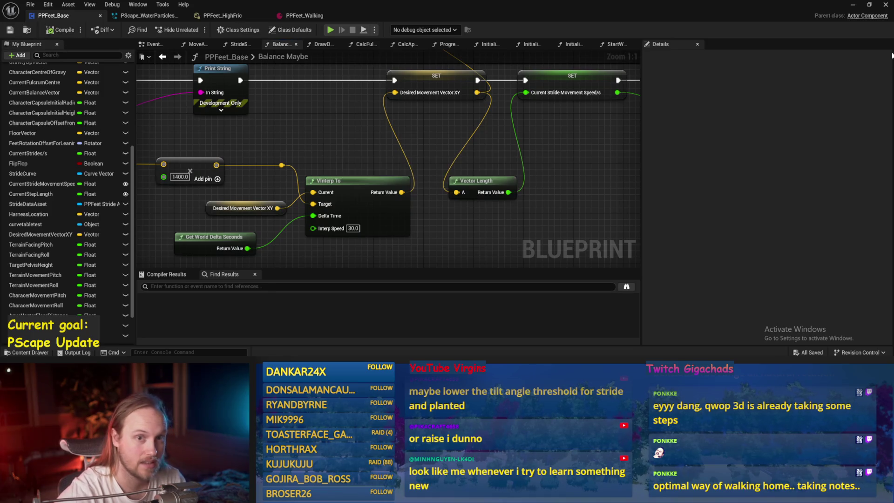
pyautogui.click(853, 5)
pyautogui.click(194, 30)
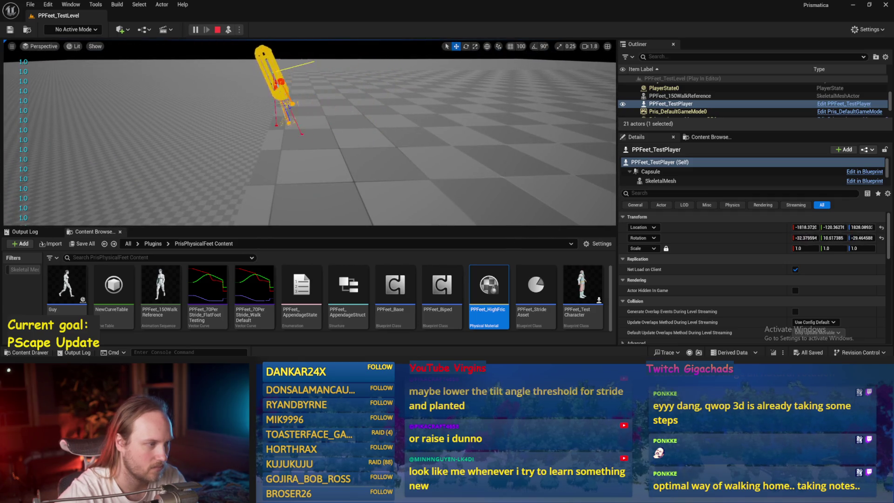
pyautogui.press('Escape')
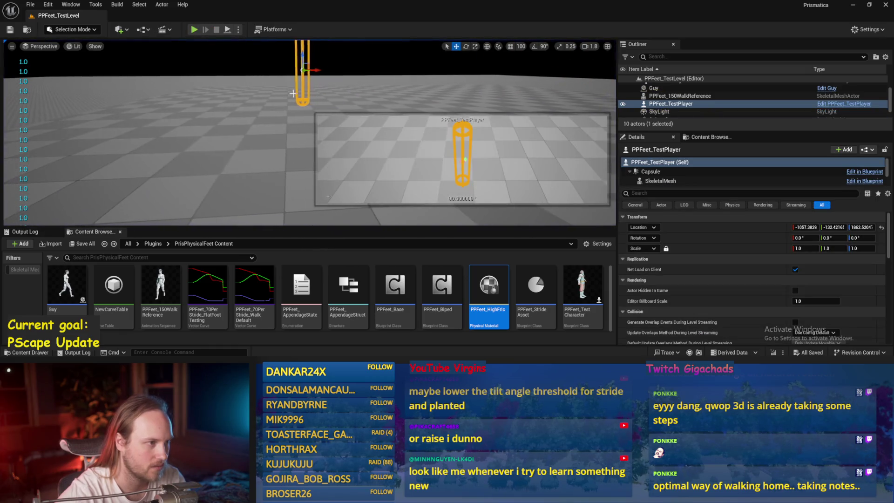
# - Tilt the test player slightly off vertical and run another play test
pyautogui.press('e')
pyautogui.moveTo(292, 93); pyautogui.dragTo(290, 99)
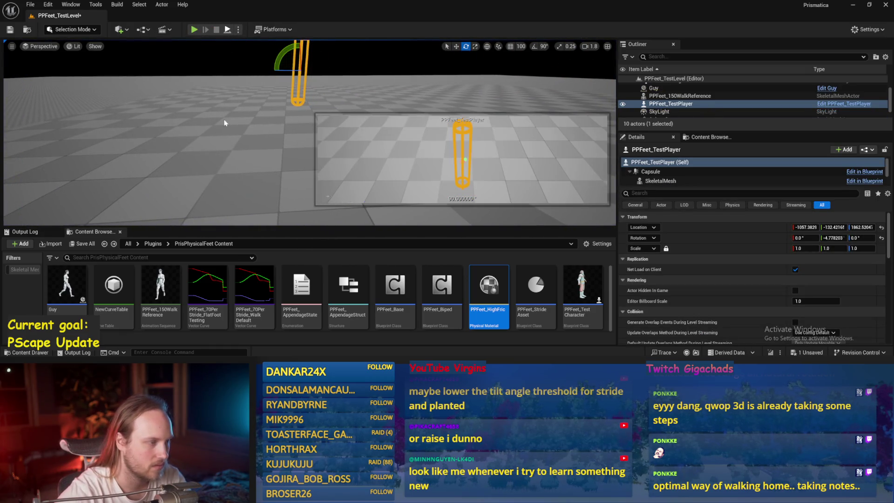
pyautogui.hotkey('alt', 'p')
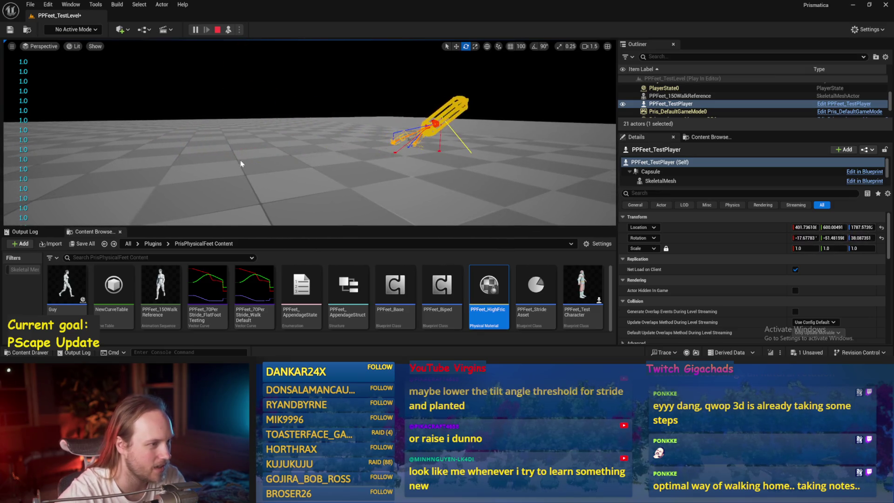
pyautogui.press('Escape')
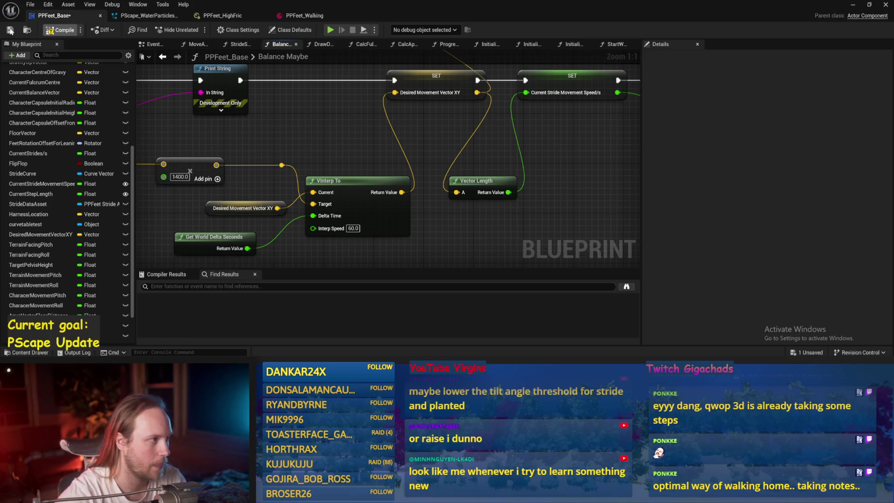
# - Nudge the Print String node left and save the PPFeet_Base blueprint
pyautogui.click(10, 30)
pyautogui.scroll(-2, 354, 140)
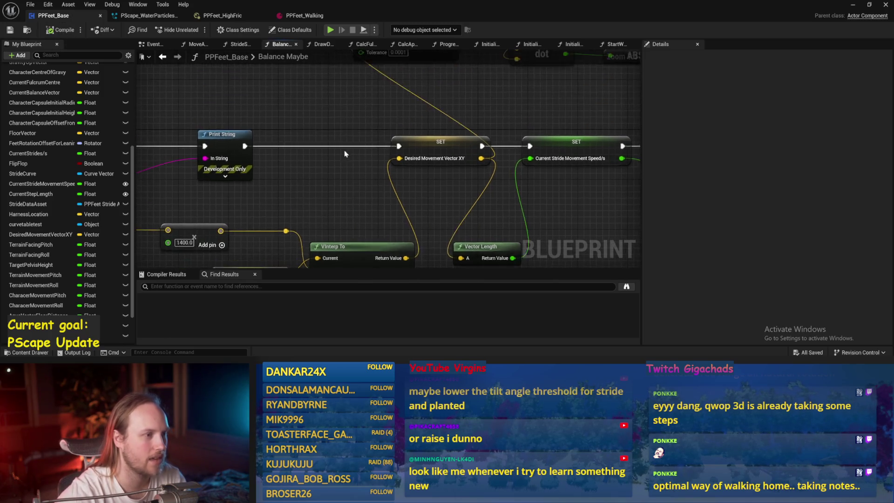
pyautogui.moveTo(352, 133); pyautogui.dragTo(347, 133)
pyautogui.hotkey('ctrl', 's')
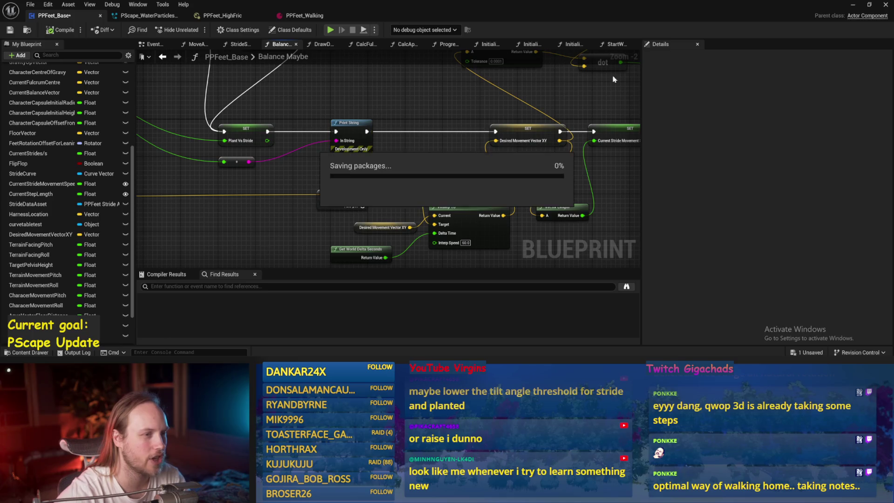
# - Play-test the level with interp speed 60, then stop the test
pyautogui.click(852, 6)
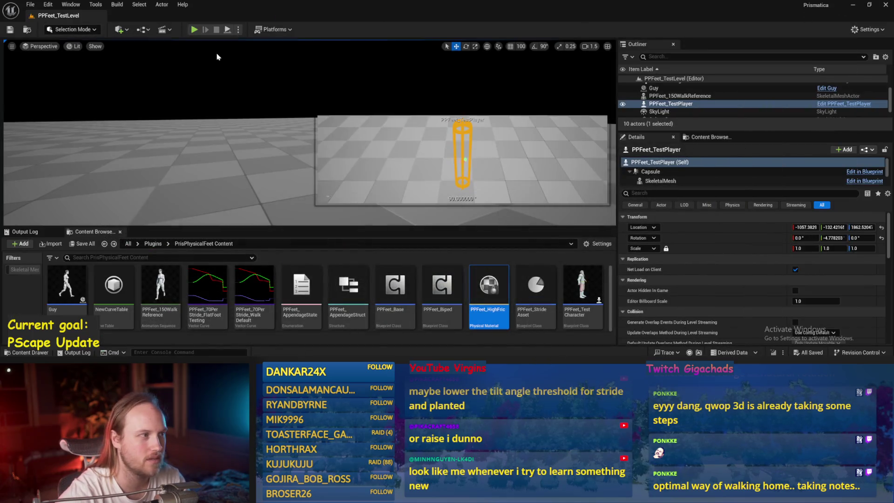
pyautogui.click(227, 30)
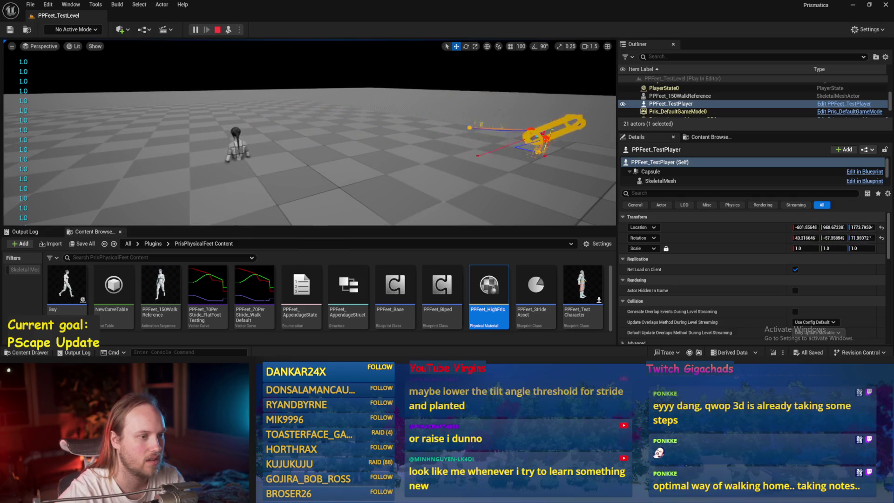
pyautogui.press('Escape')
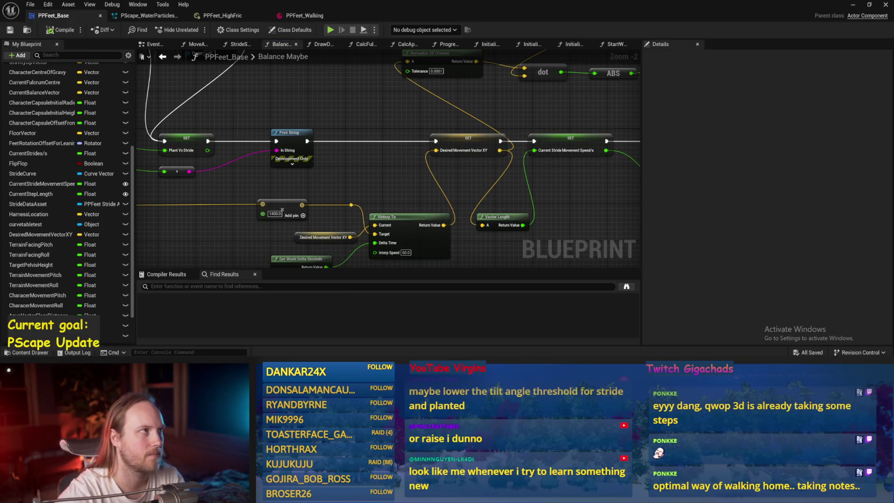
# - Pan the graph across the Print String, SET, VInterp To, Normalize 2D, dot and ABS nodes
pyautogui.scroll(-1, 305, 175)
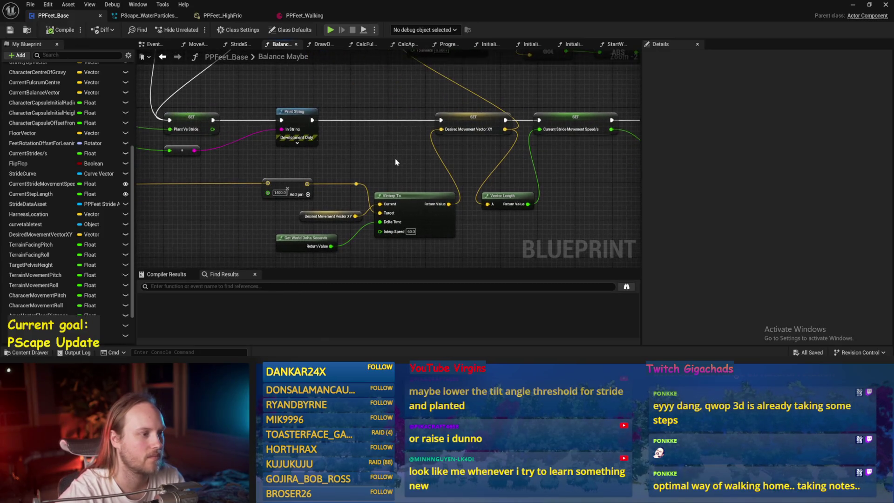
pyautogui.moveTo(375, 162)
pyautogui.mouseDown()
pyautogui.moveTo(360, 168)
pyautogui.moveTo(487, 183)
pyautogui.moveTo(142, 185)
pyautogui.moveTo(552, 176)
pyautogui.moveTo(172, 179)
pyautogui.mouseUp()
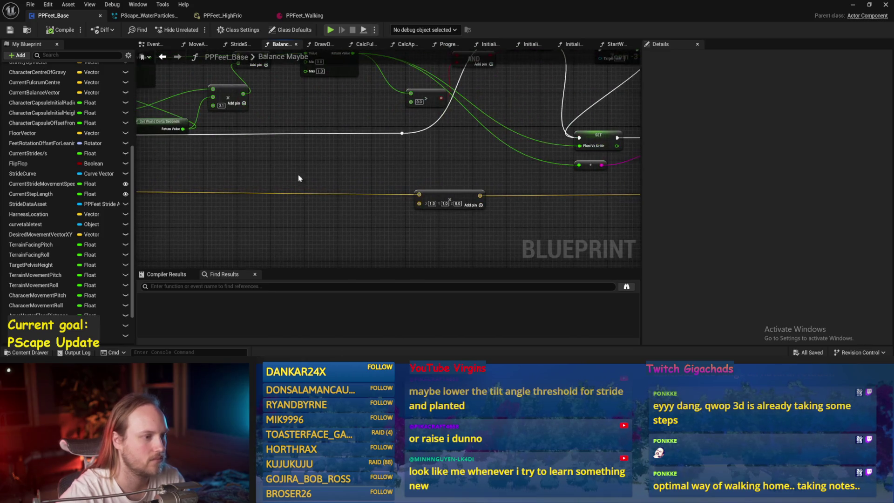
pyautogui.moveTo(343, 179); pyautogui.dragTo(163, 164)
pyautogui.moveTo(304, 181); pyautogui.dragTo(190, 189)
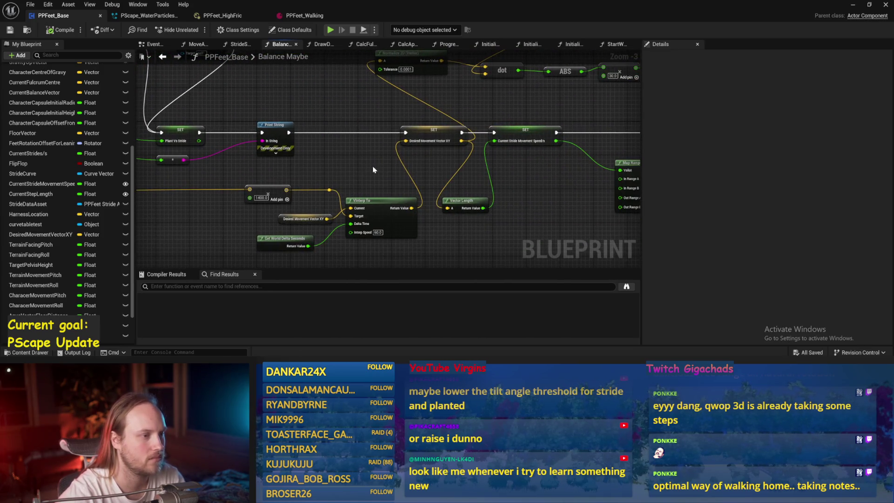
pyautogui.moveTo(368, 158); pyautogui.dragTo(338, 223)
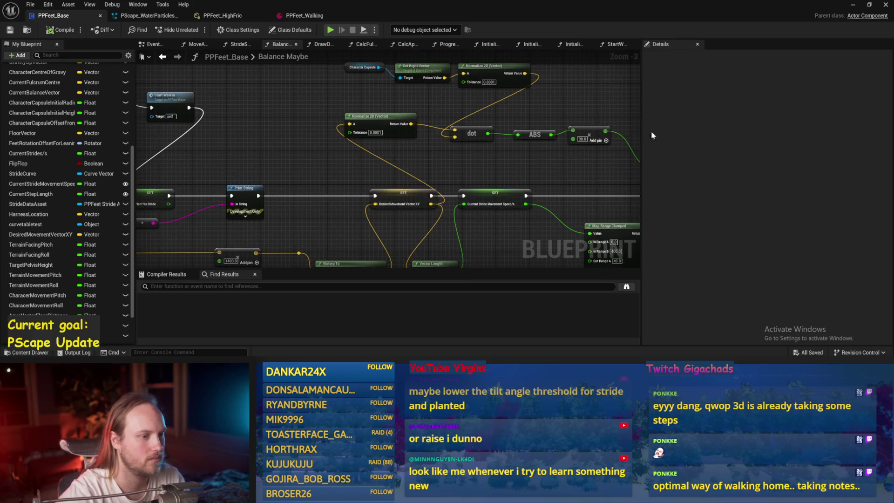
# - Run another level play test and come back to the Balance Maybe graph
pyautogui.hotkey('alt', 'Tab')
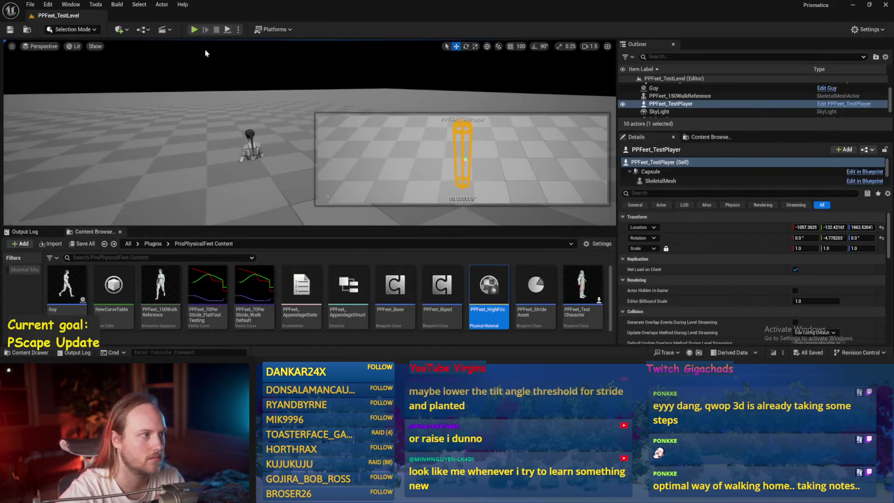
pyautogui.click(193, 30)
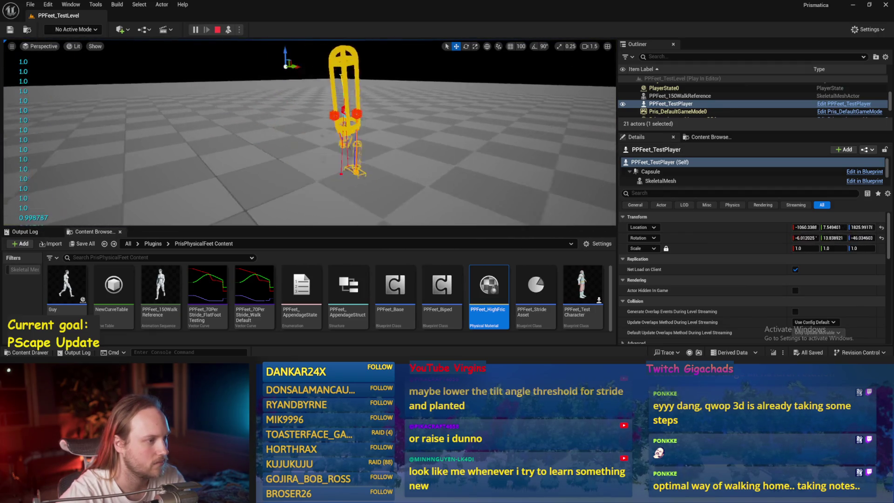
pyautogui.hotkey('alt', 'Tab')
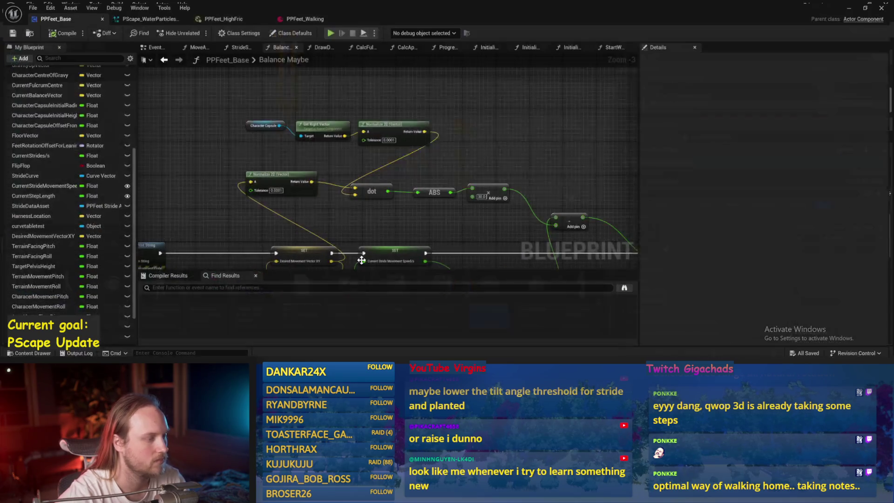
pyautogui.moveTo(452, 170); pyautogui.dragTo(450, 169)
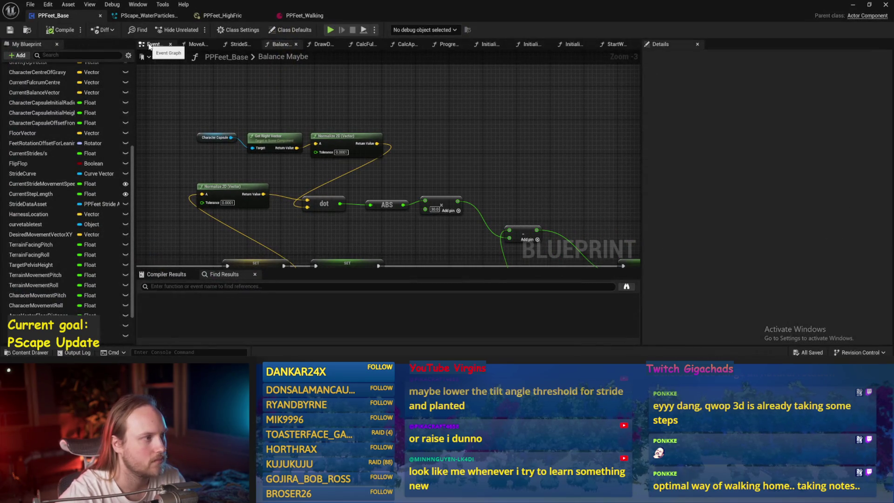
# - In ProgressStrides, wire the roll and pitch multipliers into their Add nodes
pyautogui.click(448, 45)
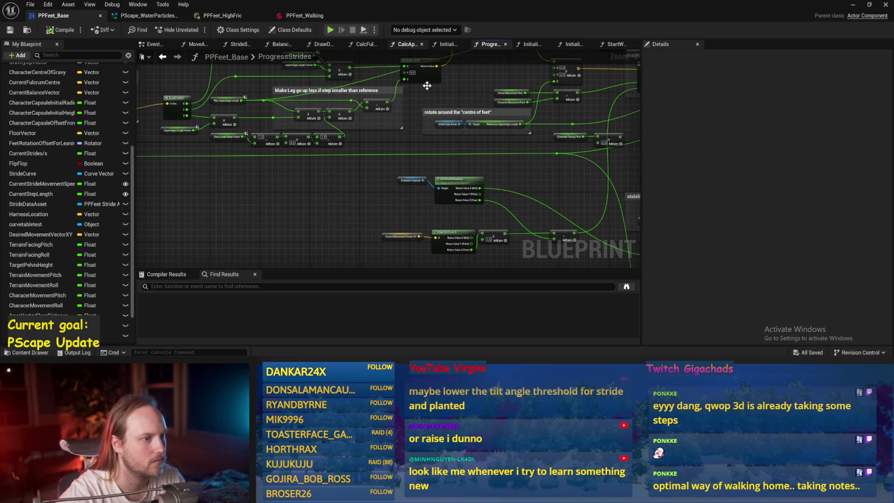
pyautogui.scroll(1, 339, 155)
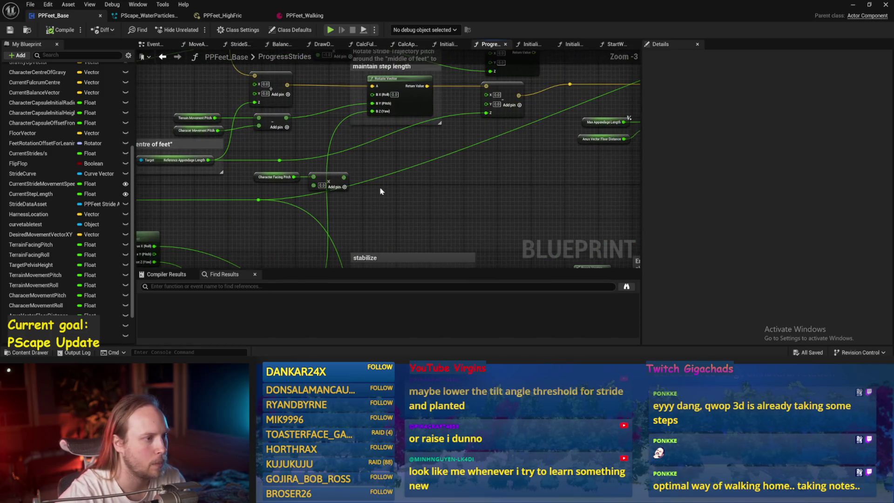
pyautogui.moveTo(399, 197)
pyautogui.mouseDown()
pyautogui.moveTo(422, 138)
pyautogui.moveTo(245, 208)
pyautogui.moveTo(298, 248)
pyautogui.moveTo(489, 241)
pyautogui.moveTo(151, 247)
pyautogui.mouseUp()
pyautogui.scroll(3, 491, 175)
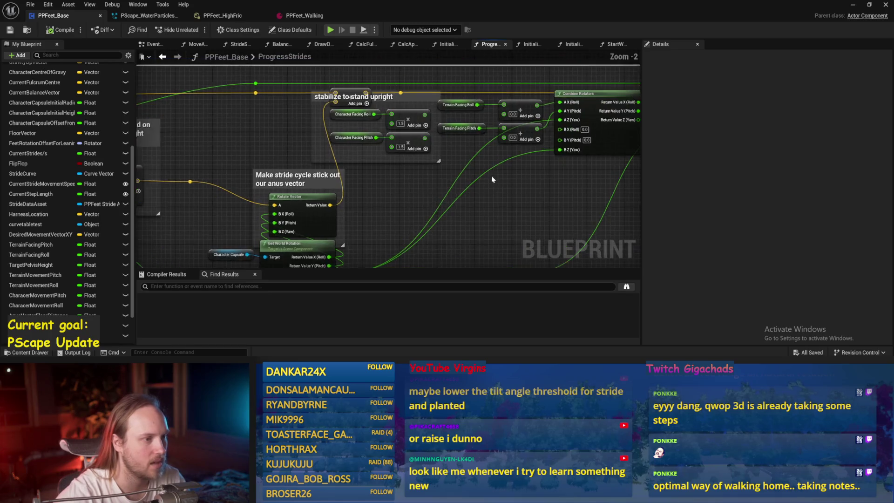
pyautogui.moveTo(363, 132); pyautogui.dragTo(467, 132)
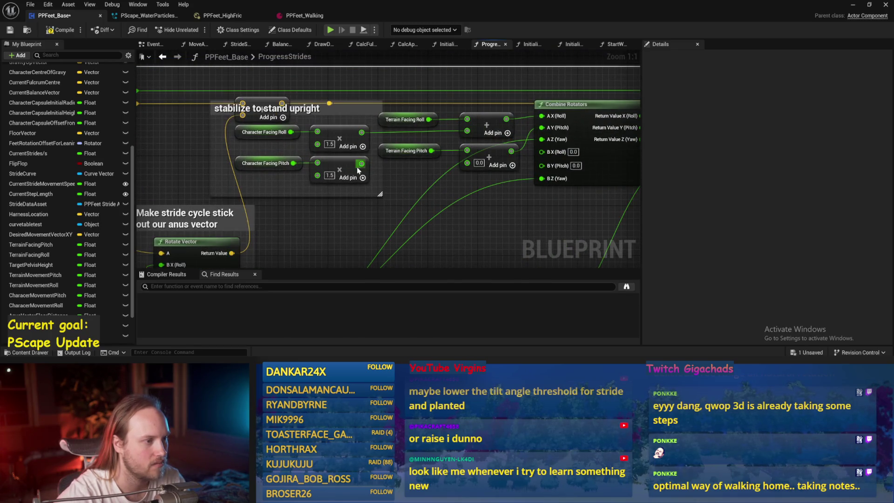
pyautogui.moveTo(361, 164); pyautogui.dragTo(468, 163)
# - Wire the stabilize multiplier into its Add node, then save and compile PPFeet_Base
pyautogui.scroll(-2, 489, 218)
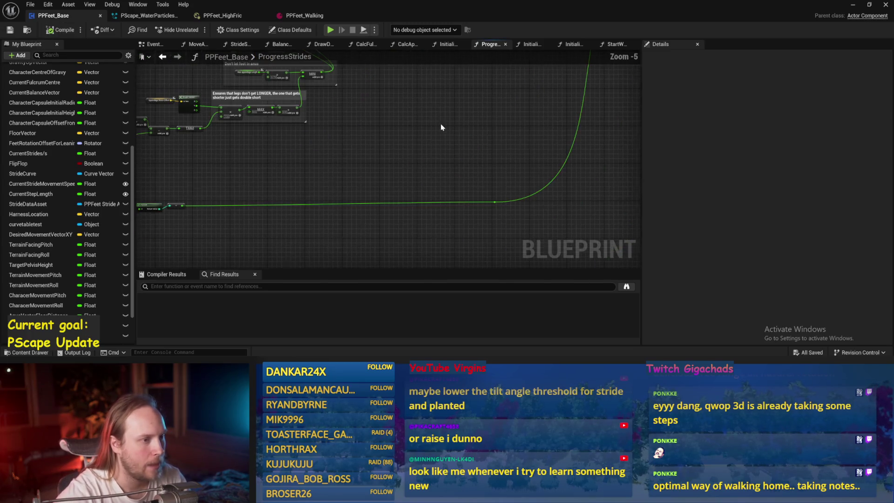
pyautogui.scroll(-3, 571, 198)
pyautogui.scroll(6, 317, 154)
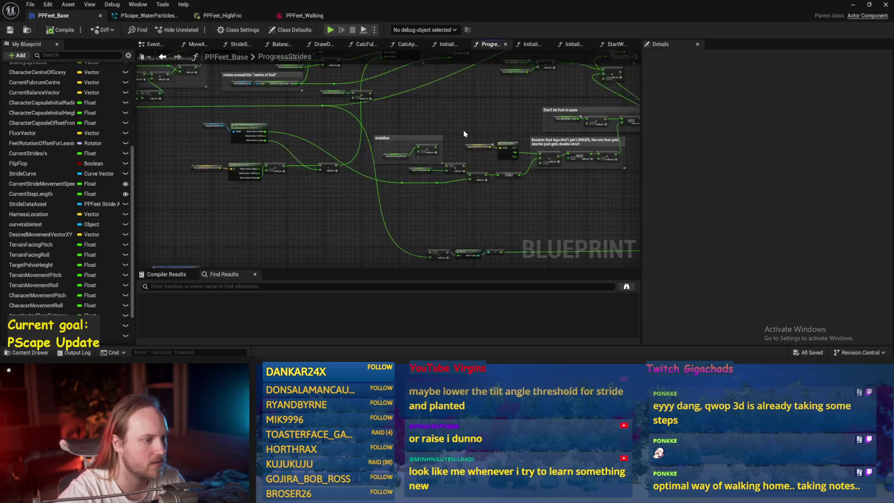
pyautogui.moveTo(306, 146); pyautogui.dragTo(334, 189)
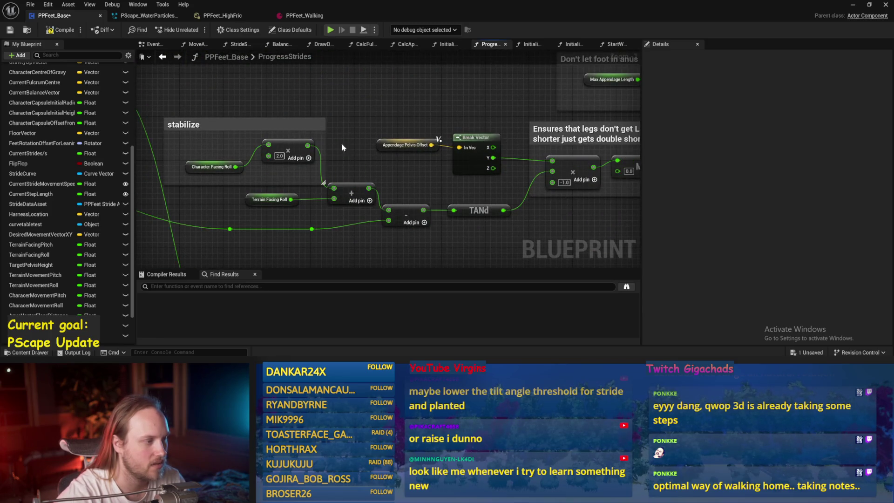
pyautogui.hotkey('ctrl', 's')
pyautogui.click(62, 31)
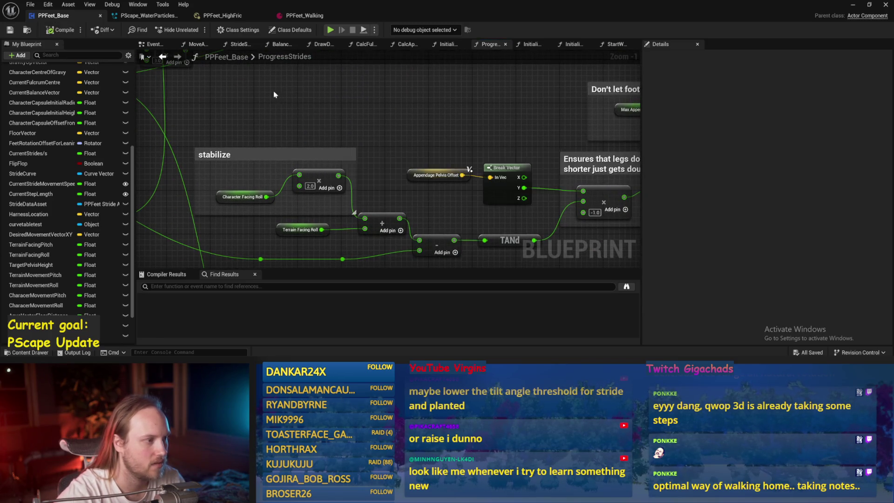
# - Reposition the Character Facing Pitch and multiply nodes beside the pitch Add node
pyautogui.scroll(-2, 433, 178)
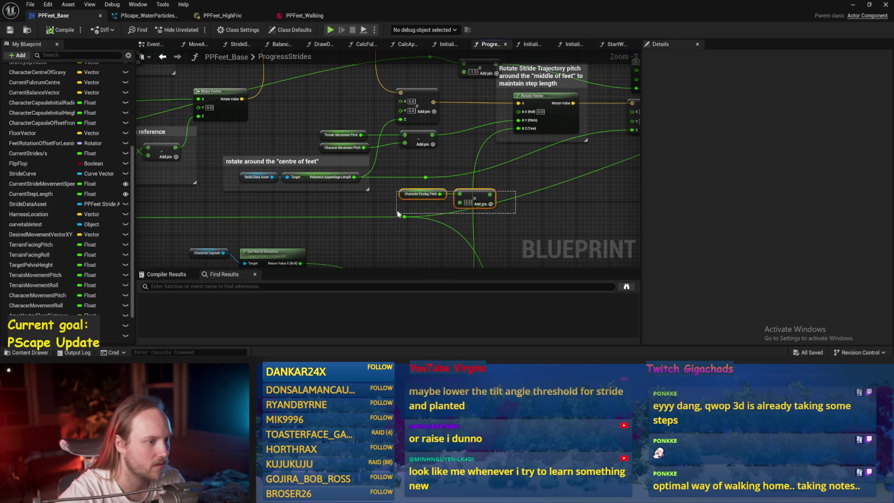
pyautogui.moveTo(398, 214); pyautogui.dragTo(399, 214)
pyautogui.moveTo(467, 192); pyautogui.dragTo(536, 183)
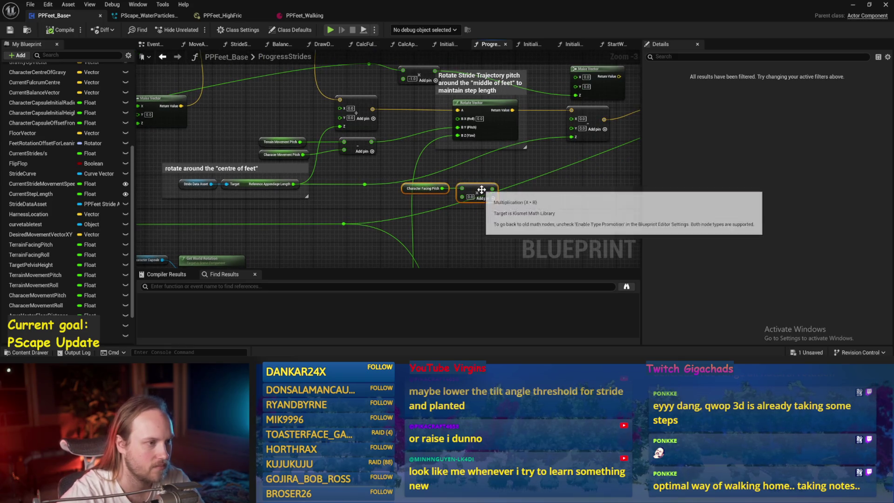
pyautogui.moveTo(482, 193)
pyautogui.mouseDown()
pyautogui.moveTo(455, 193)
pyautogui.moveTo(430, 174)
pyautogui.mouseUp()
pyautogui.scroll(-1, 484, 198)
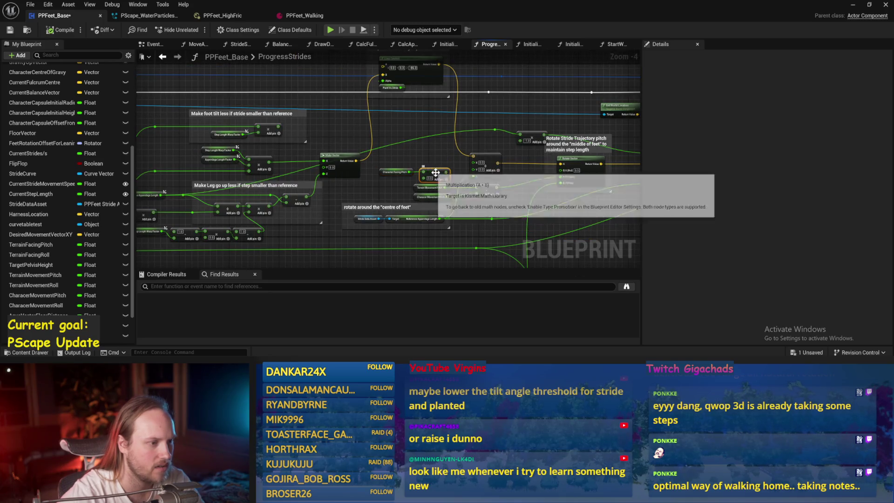
pyautogui.scroll(2, 430, 174)
pyautogui.click(429, 188)
pyautogui.click(481, 203)
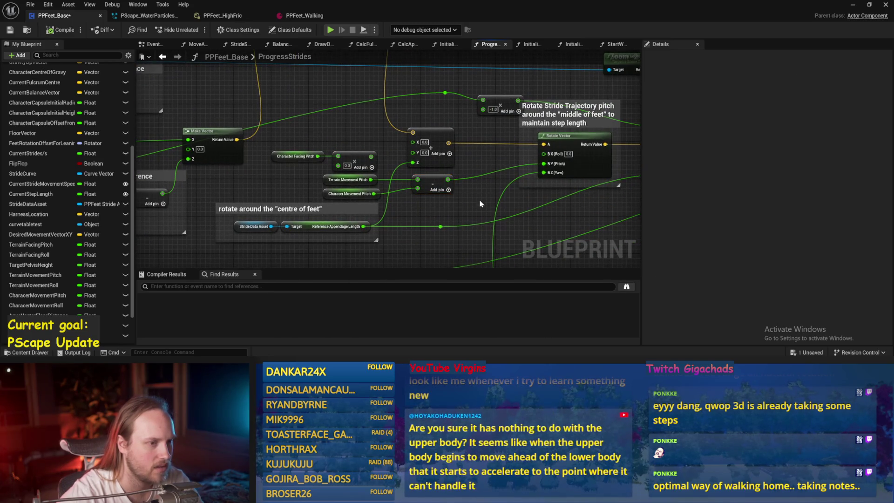
pyautogui.hscroll(3, 432, 191)
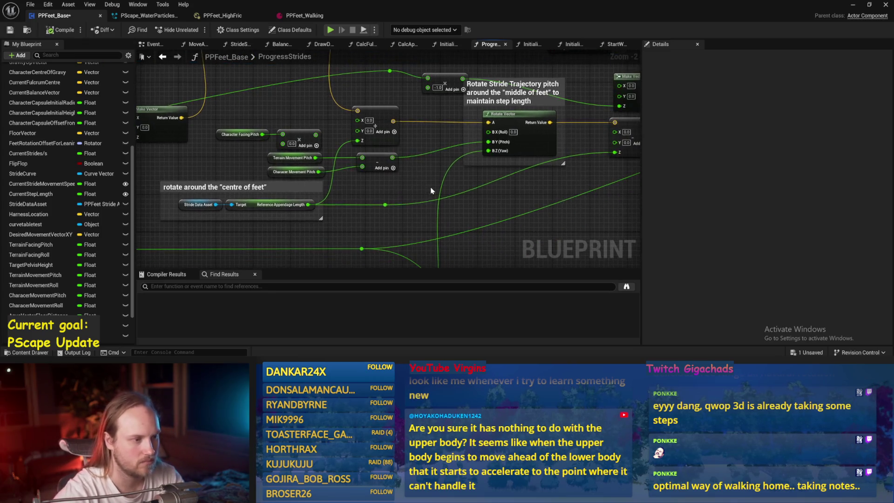
pyautogui.scroll(2, 294, 136)
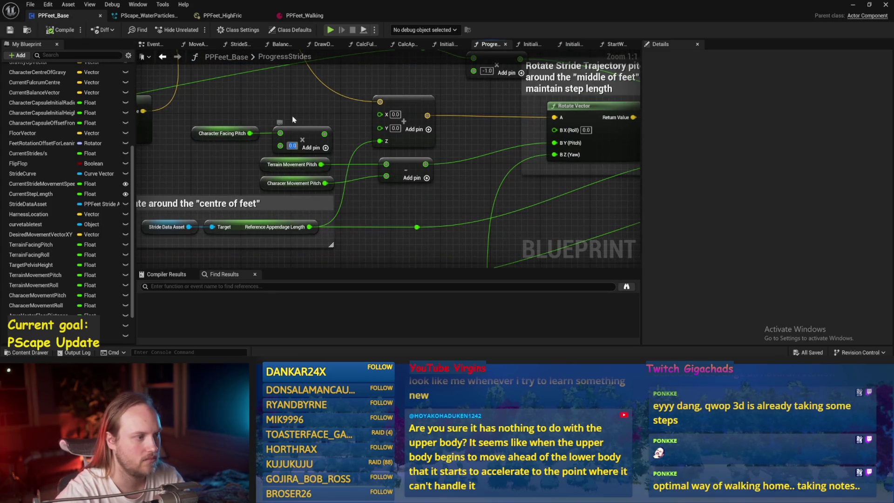
pyautogui.moveTo(186, 122); pyautogui.dragTo(297, 130)
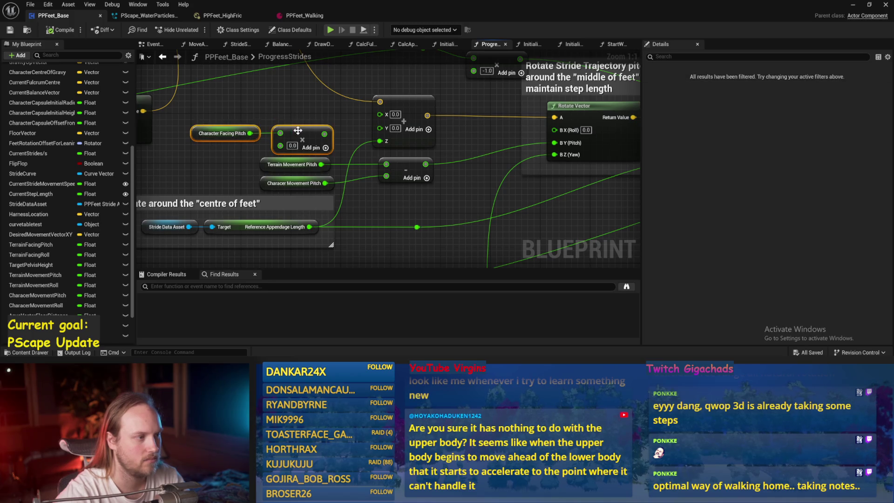
pyautogui.click(854, 4)
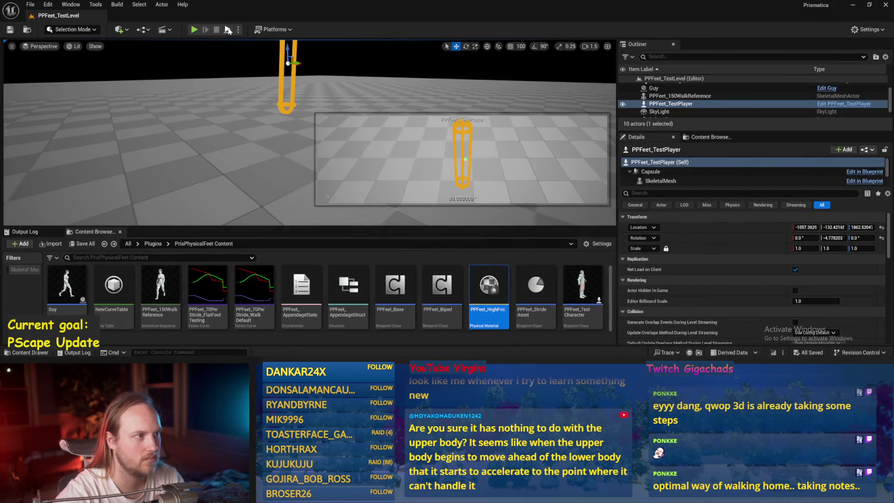
# - Save PPFeet_TestLevel, then play-test while watching PPFeet_TestPlayer walk, and stop
pyautogui.click(217, 126)
pyautogui.hotkey('ctrl', 's')
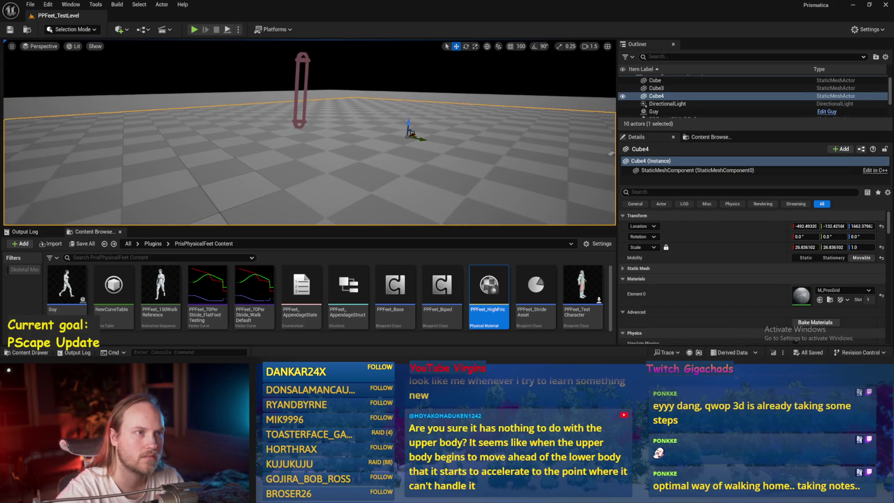
pyautogui.scroll(3, 240, 125)
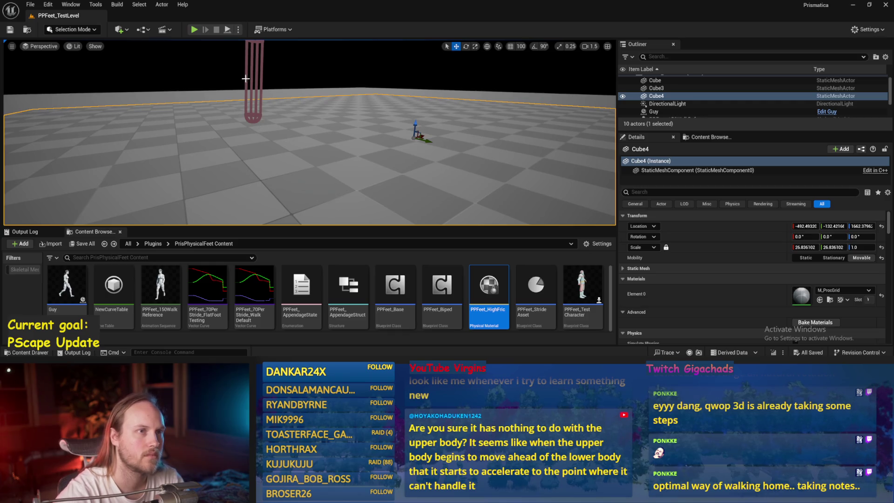
pyautogui.click(224, 30)
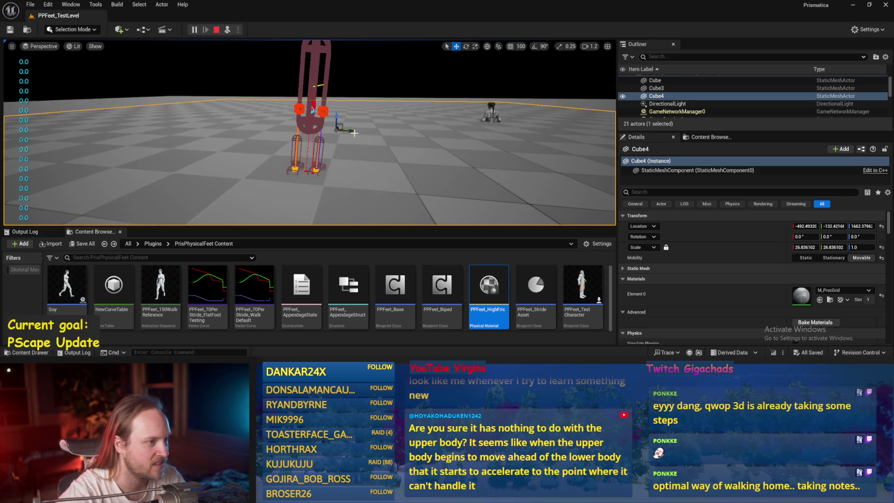
pyautogui.click(313, 125)
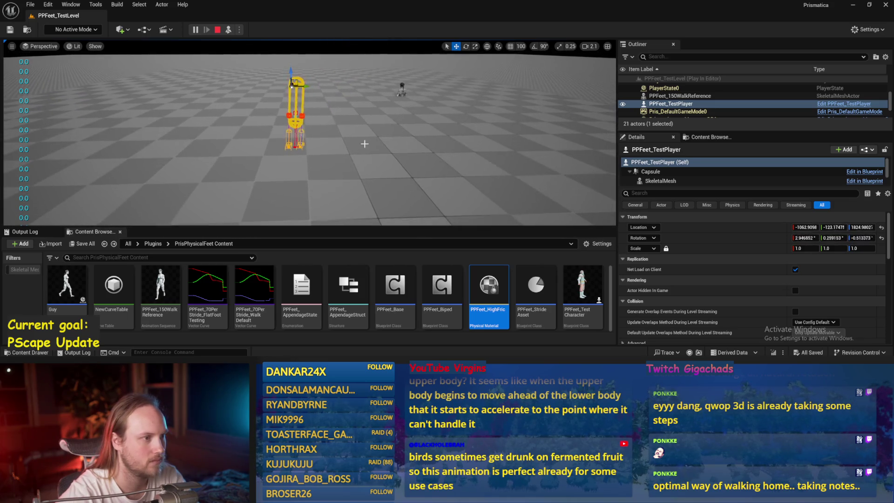
pyautogui.click(366, 144)
pyautogui.press('Escape')
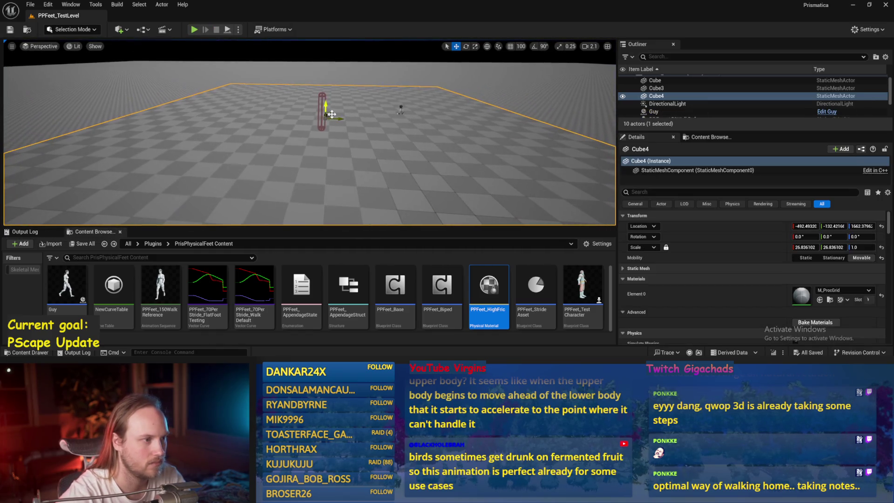
# - Duplicate the floor cube as Cube5 at scale 1 and place it beside the character
pyautogui.moveTo(315, 104); pyautogui.dragTo(325, 57)
pyautogui.click(883, 248)
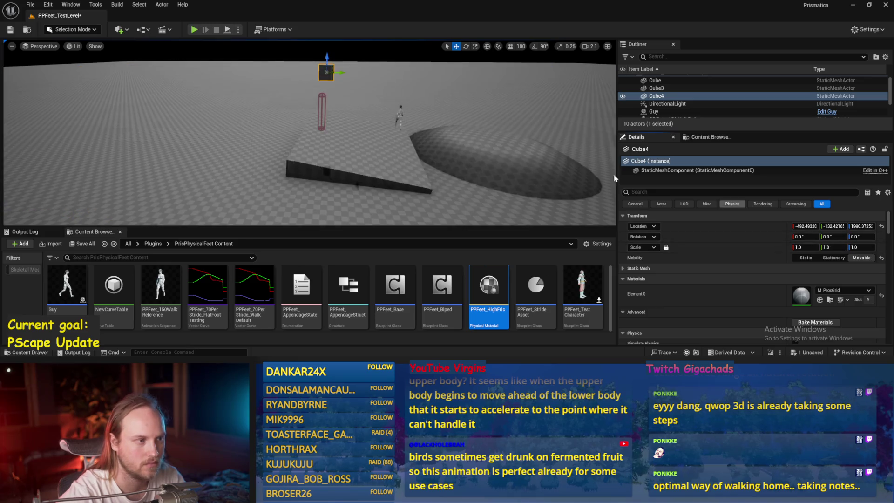
pyautogui.hotkey('ctrl', 'z')
pyautogui.hotkey('ctrl', 'z')
pyautogui.hotkey('ctrl', 'z')
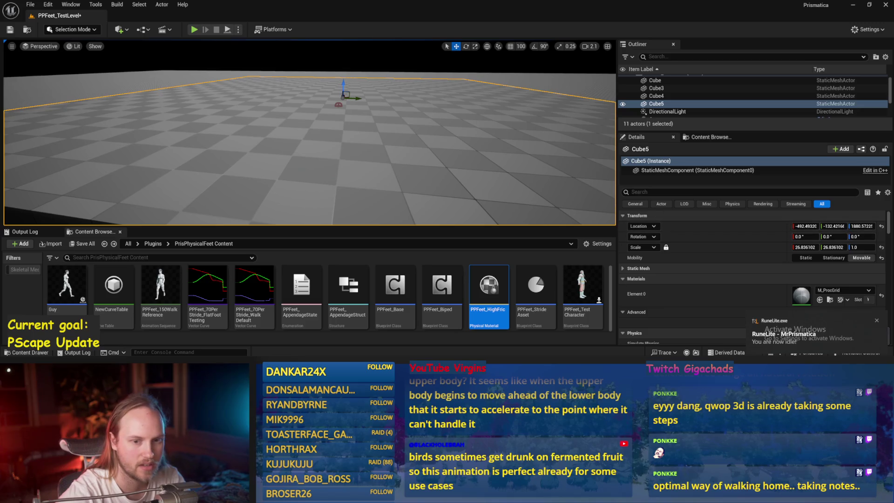
pyautogui.click(882, 248)
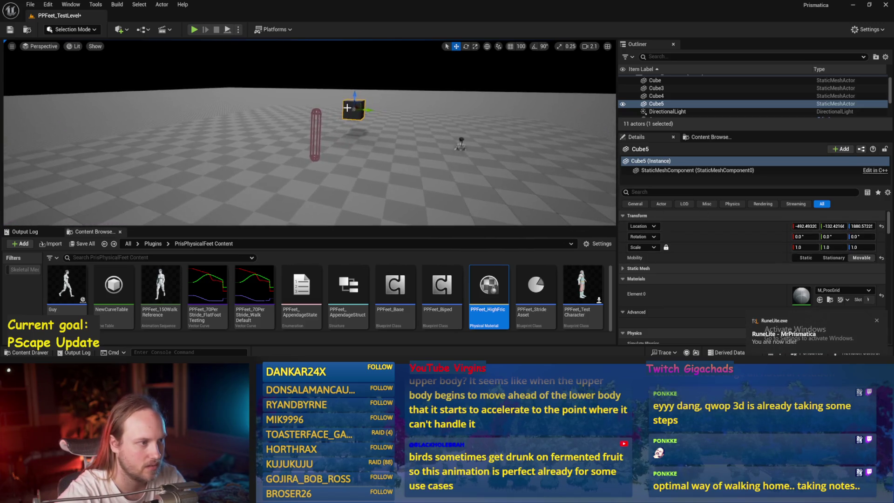
pyautogui.moveTo(357, 104); pyautogui.dragTo(405, 115)
pyautogui.scroll(-2, 403, 118)
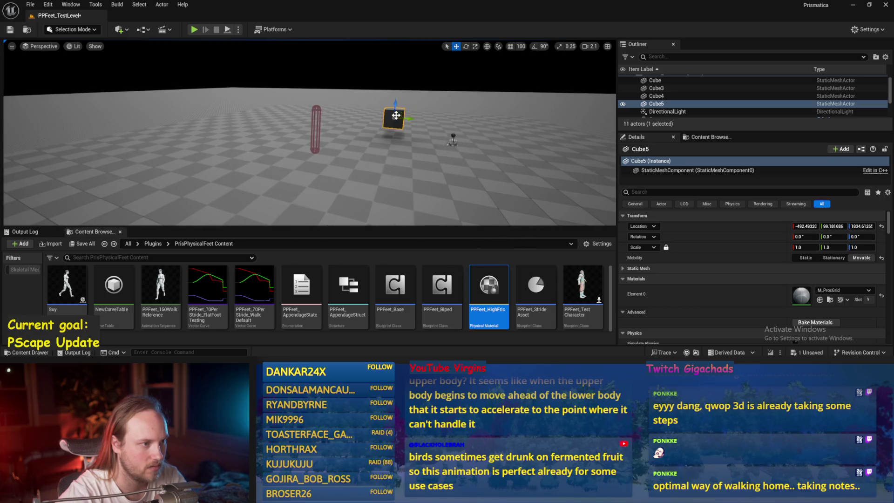
pyautogui.moveTo(390, 132)
pyautogui.mouseDown()
pyautogui.moveTo(368, 180)
pyautogui.moveTo(388, 137)
pyautogui.moveTo(273, 104)
pyautogui.moveTo(344, 115)
pyautogui.mouseUp()
pyautogui.press('f')
# - Turn on Simulate Physics for Cube5 and play-test pushing it toward the character
pyautogui.click(699, 192)
pyautogui.write('simul')
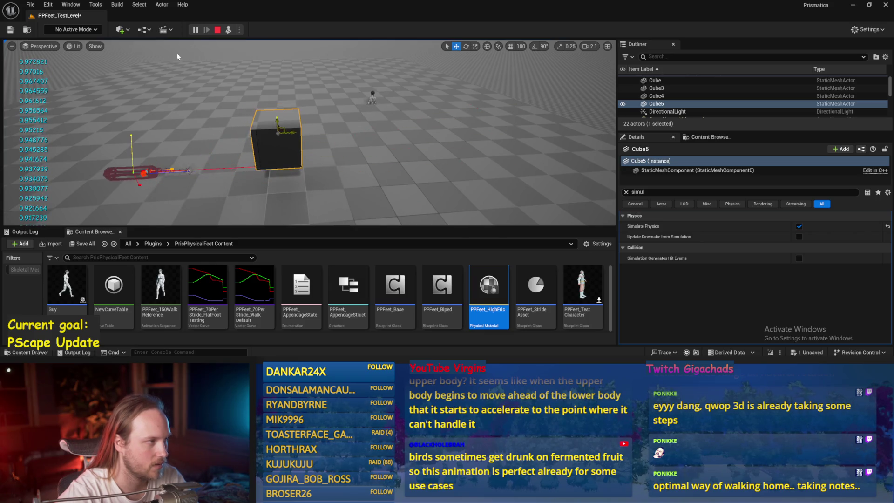
pyautogui.click(217, 30)
pyautogui.hotkey('alt', 'p')
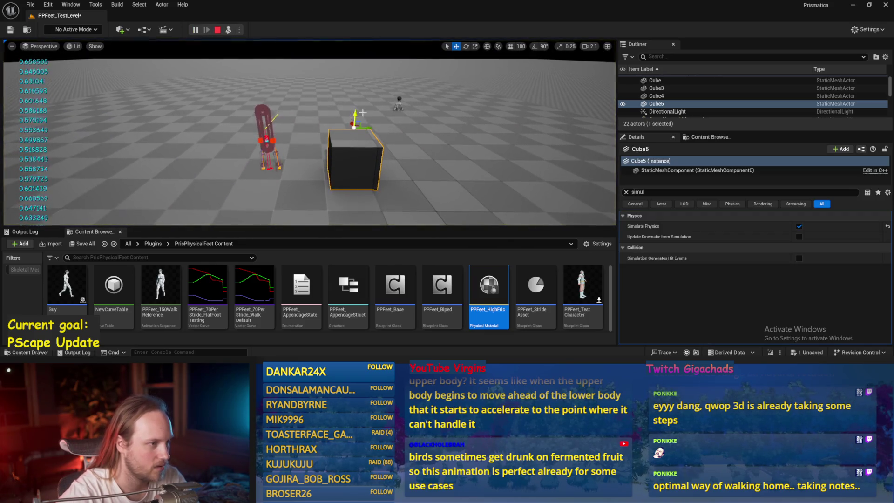
pyautogui.moveTo(359, 123); pyautogui.dragTo(343, 99)
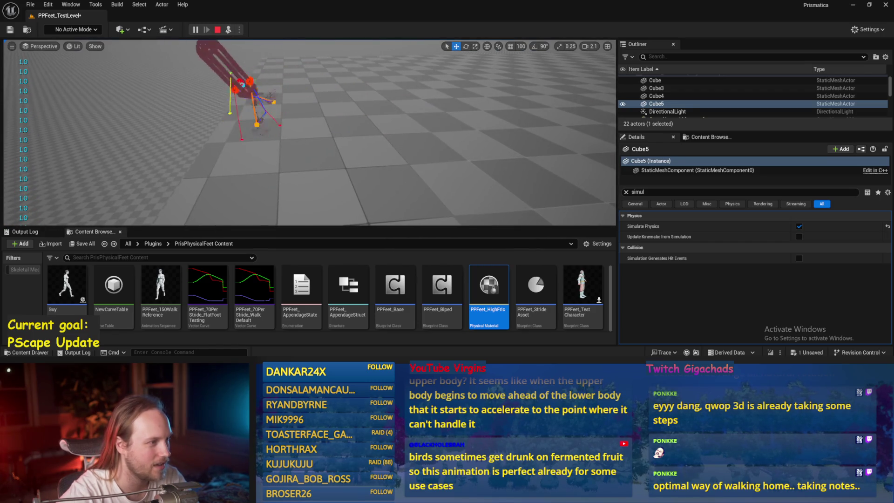
pyautogui.press('Escape')
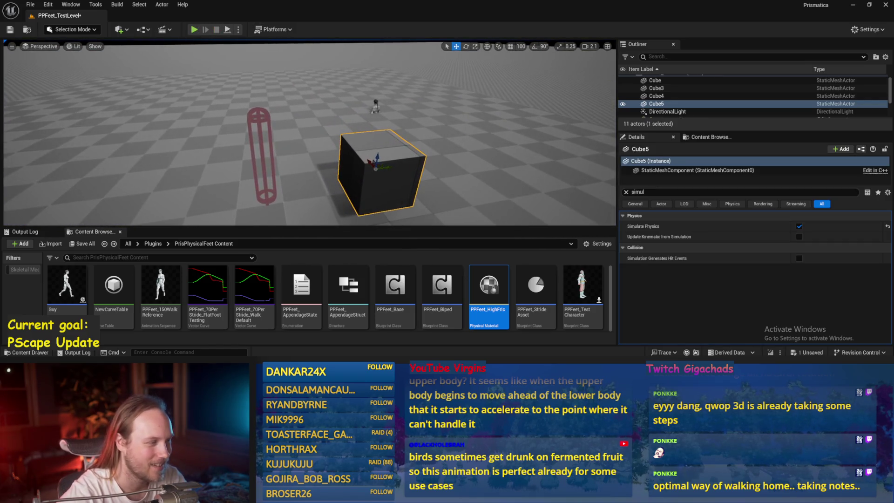
# - Tilt the test player capsule and run a quick simulation, then stop it
pyautogui.click(257, 119)
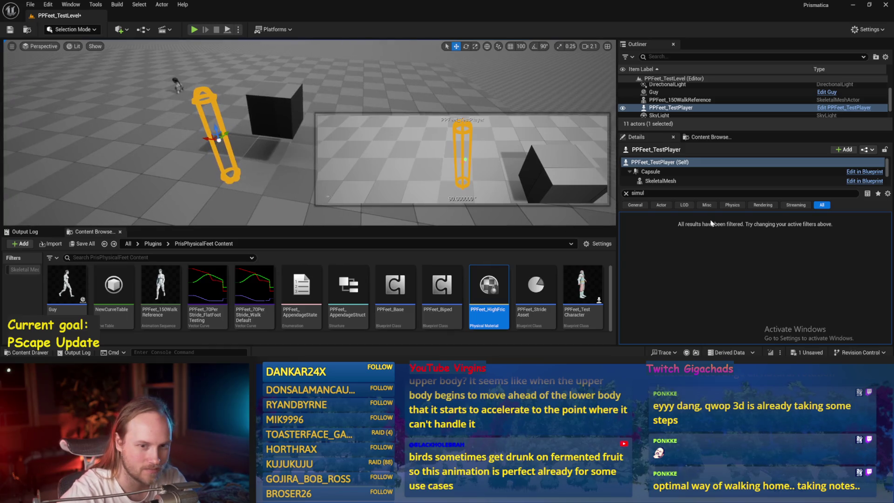
pyautogui.click(627, 193)
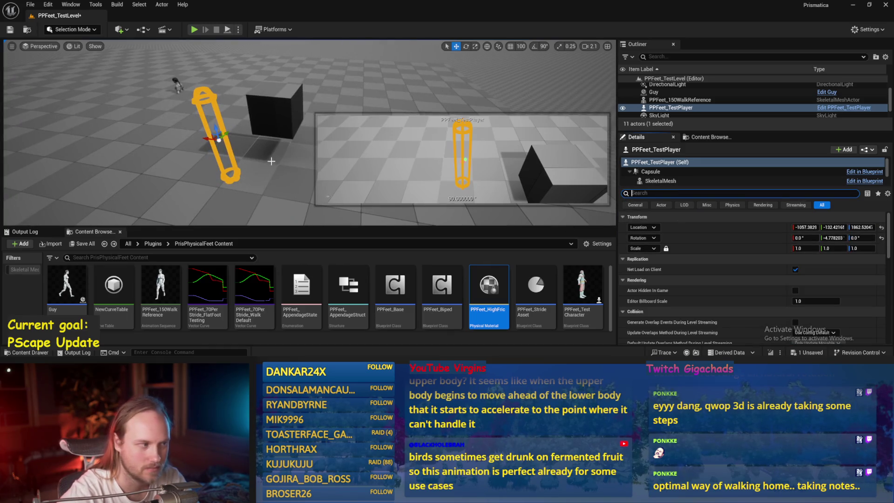
pyautogui.write('ee')
pyautogui.moveTo(276, 128); pyautogui.dragTo(269, 110)
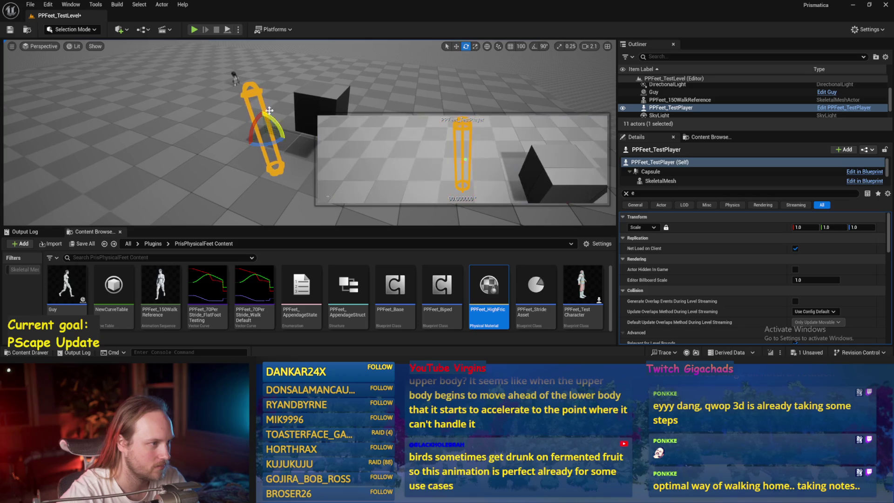
pyautogui.click(228, 30)
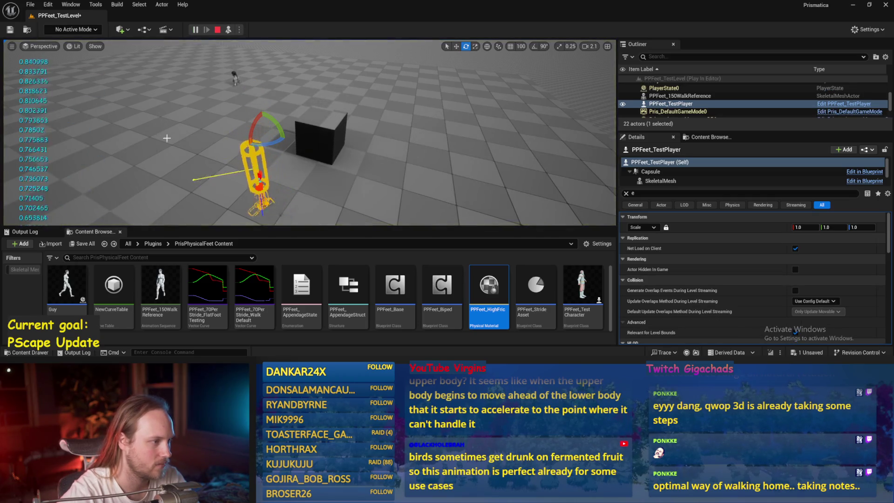
pyautogui.moveTo(212, 134); pyautogui.dragTo(212, 134)
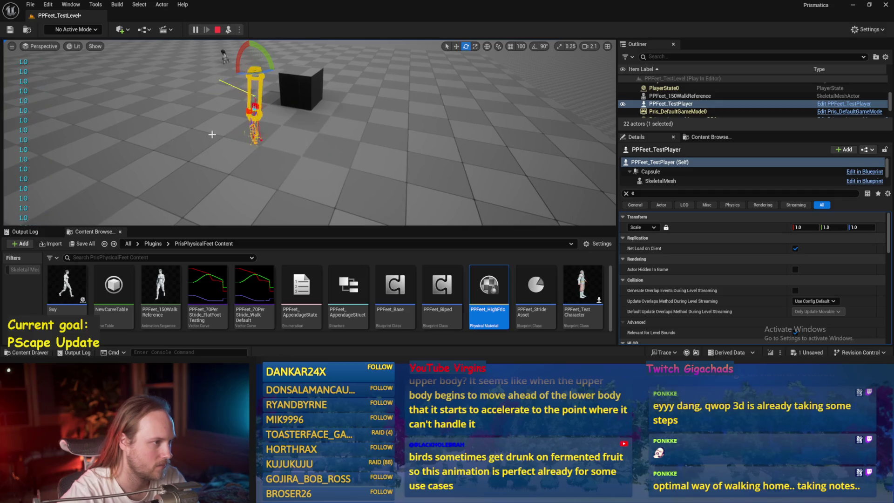
pyautogui.click(338, 155)
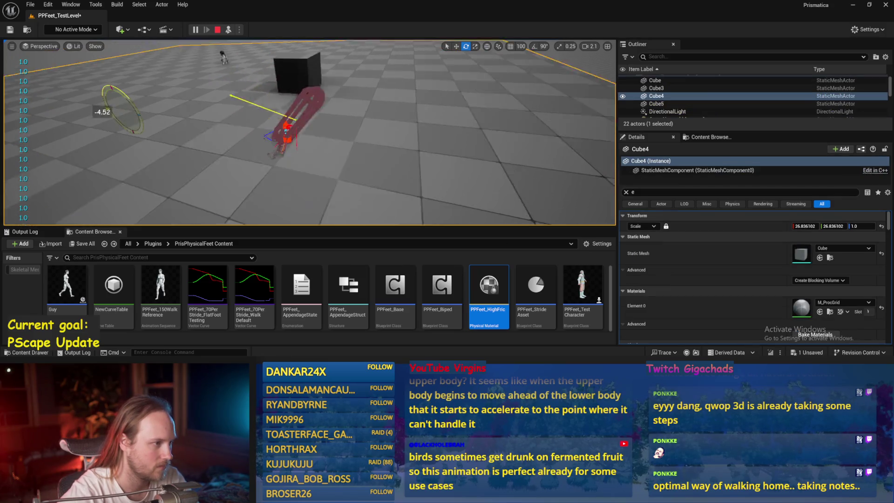
pyautogui.press('Escape')
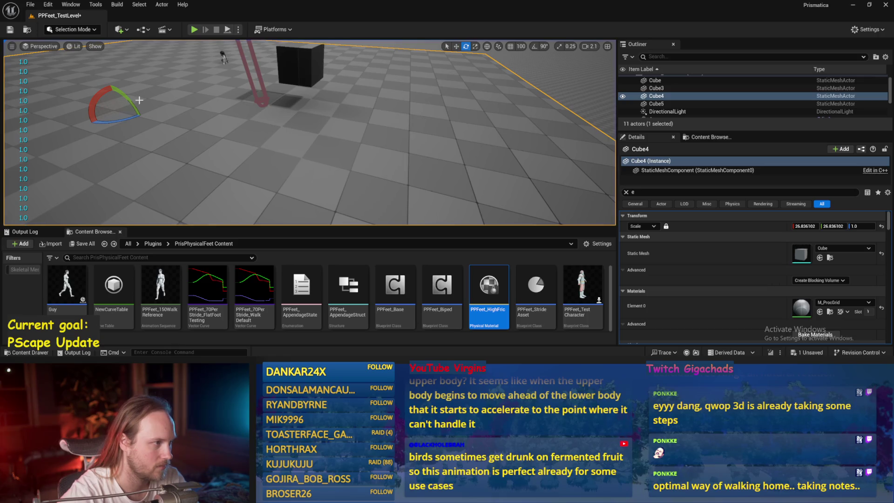
# - Rotate floor Cube4 into a slope, lower PPFeet_TestPlayer onto it, and play-test
pyautogui.moveTo(139, 99); pyautogui.dragTo(108, 67)
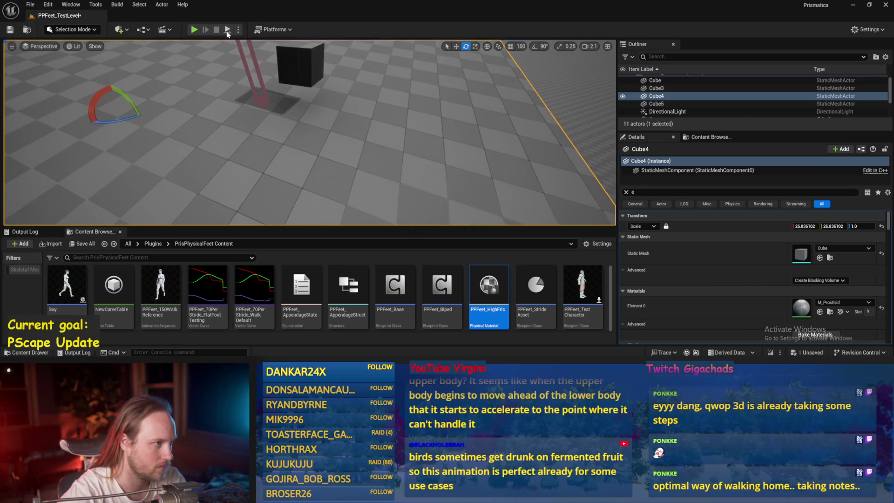
pyautogui.press('w')
pyautogui.click(256, 55)
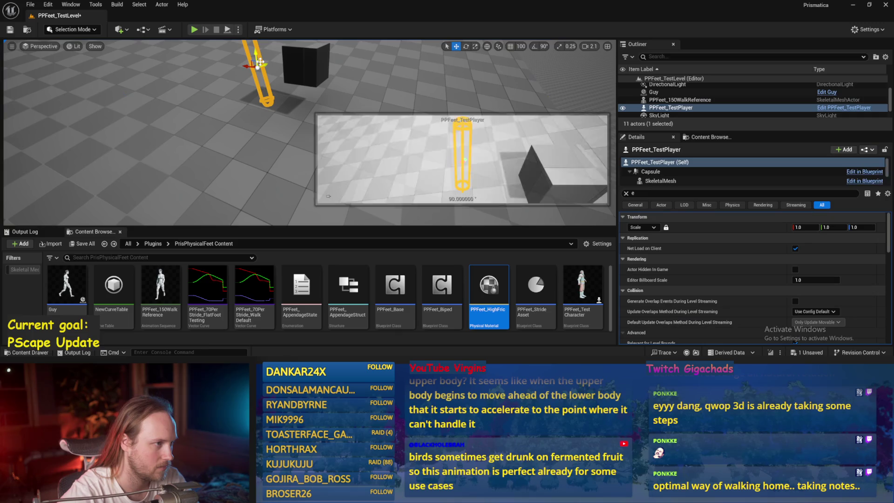
pyautogui.moveTo(256, 56); pyautogui.dragTo(261, 97)
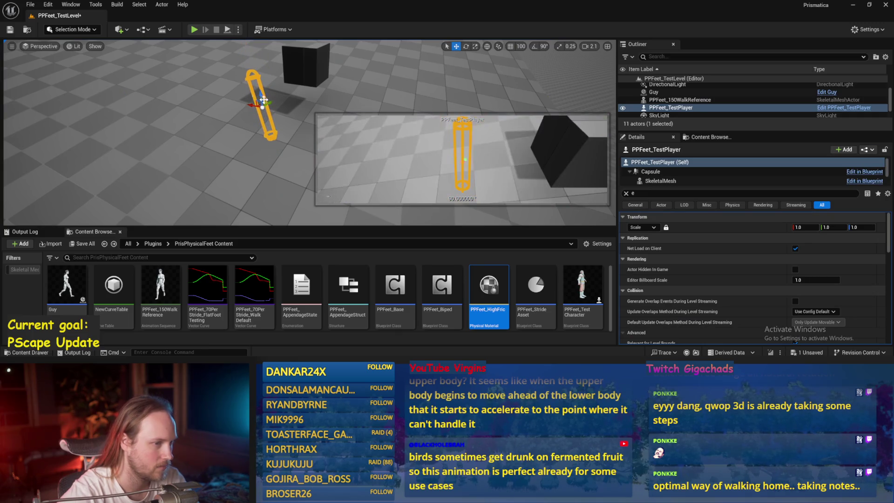
pyautogui.hotkey('alt', 'p')
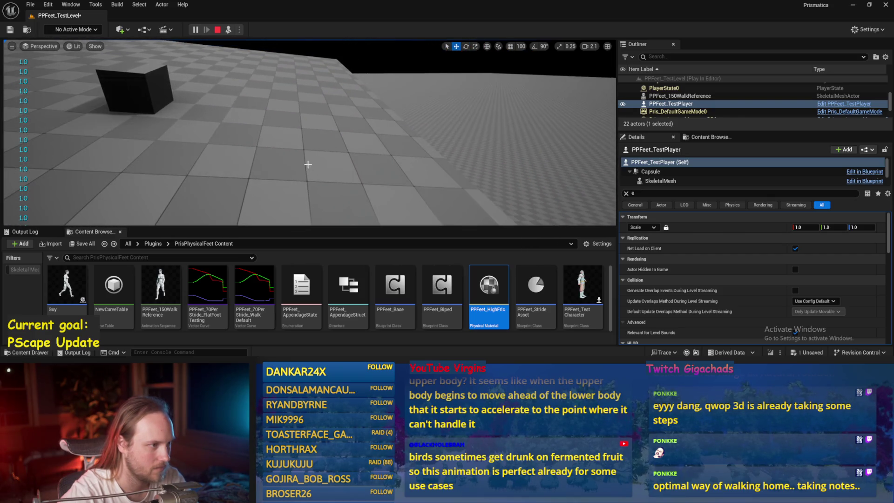
pyautogui.press('Escape')
# - Save all modified files with File > Save All
pyautogui.click(28, 6)
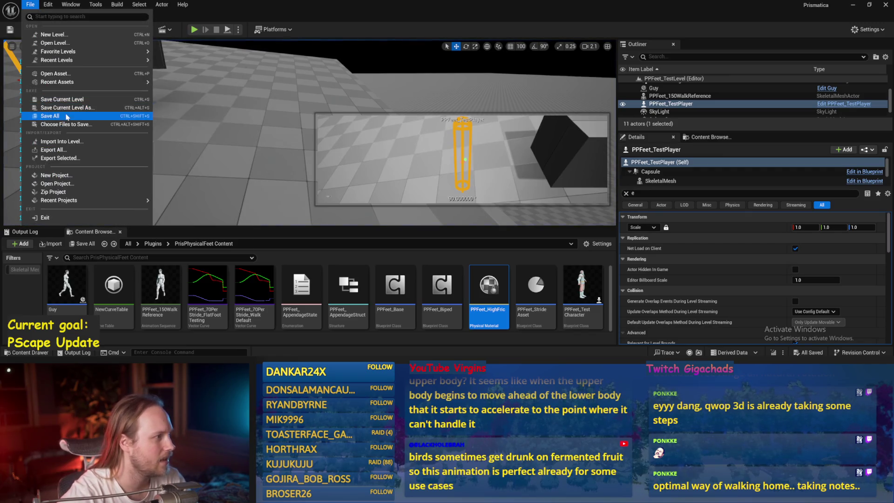
pyautogui.click(70, 119)
pyautogui.moveTo(181, 121); pyautogui.dragTo(184, 84)
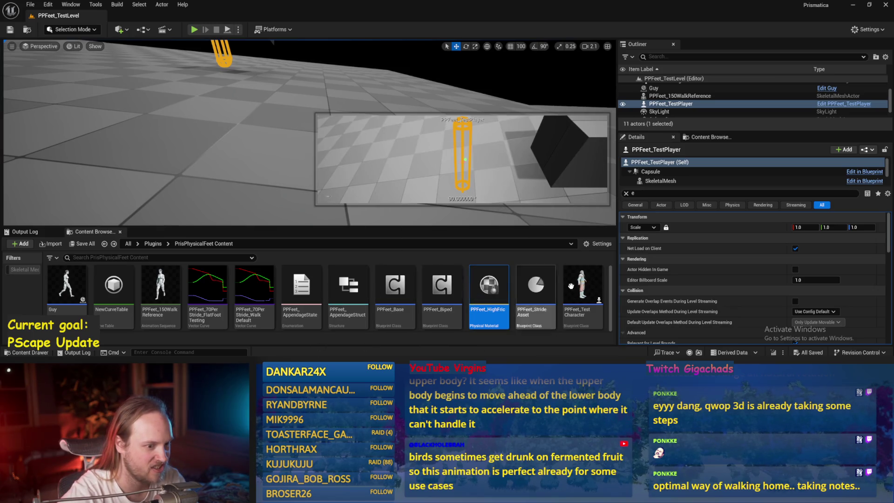
# - Open PPFeet_Base and redock the InitializeAllAppendages graph tab with the others
pyautogui.doubleClick(406, 291)
pyautogui.moveTo(462, 190); pyautogui.dragTo(491, 172)
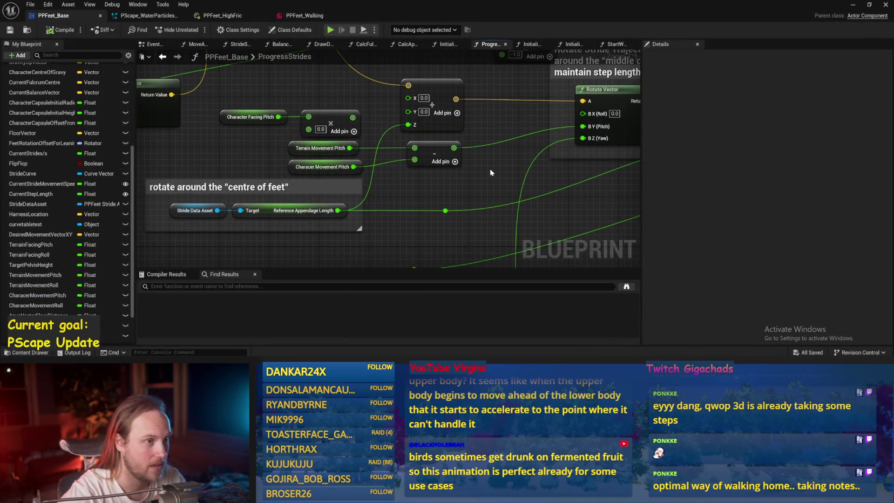
pyautogui.click(616, 45)
pyautogui.click(576, 45)
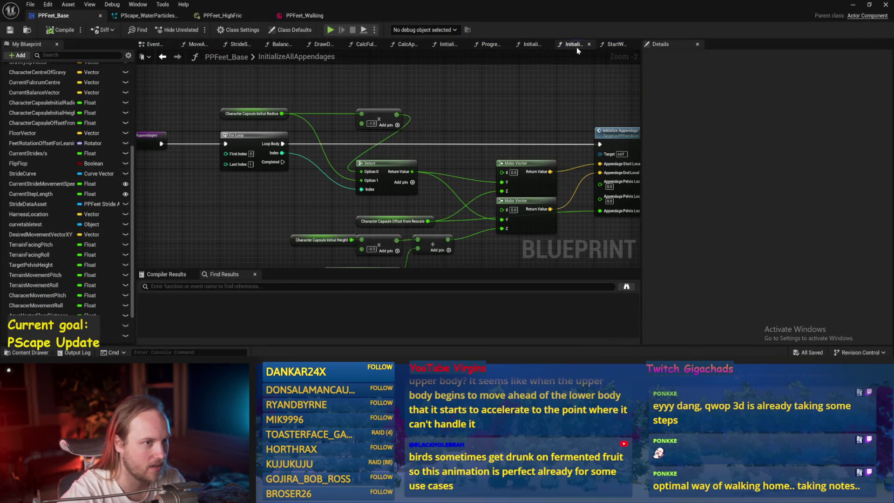
pyautogui.click(533, 45)
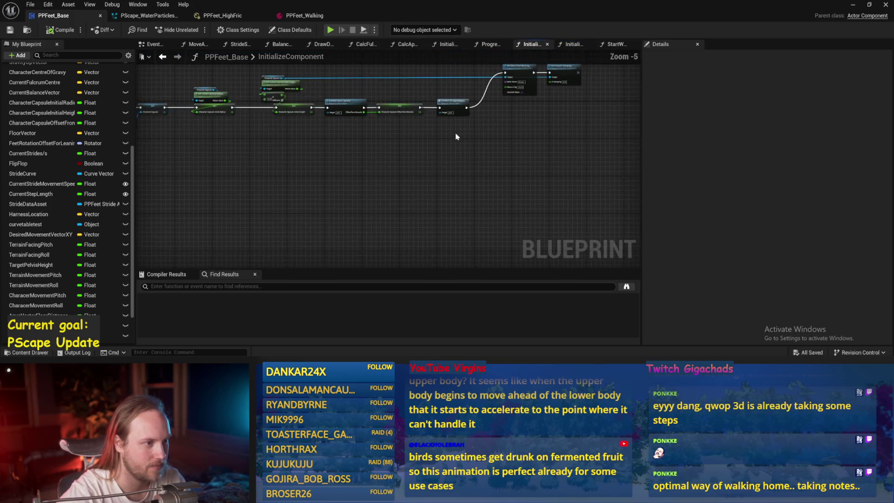
pyautogui.moveTo(573, 44); pyautogui.dragTo(361, 115)
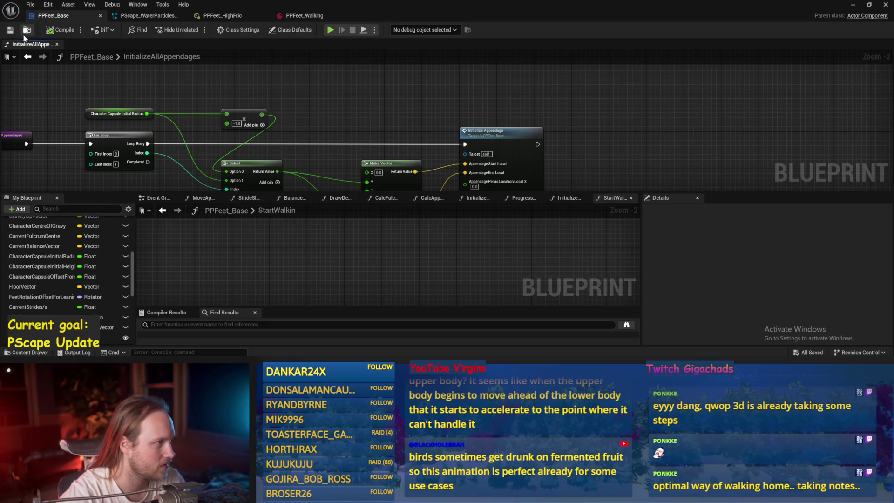
pyautogui.moveTo(24, 38)
pyautogui.mouseDown()
pyautogui.moveTo(136, 74)
pyautogui.moveTo(247, 58)
pyautogui.moveTo(196, 45)
pyautogui.mouseUp()
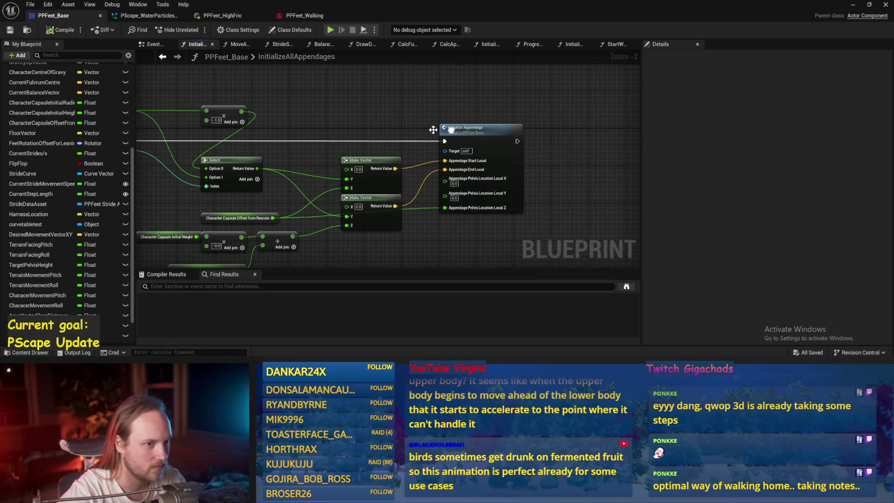
# - In InitializeAppendage, set Linear Drive Position Strength to 2000, compile, and play-test
pyautogui.doubleClick(447, 132)
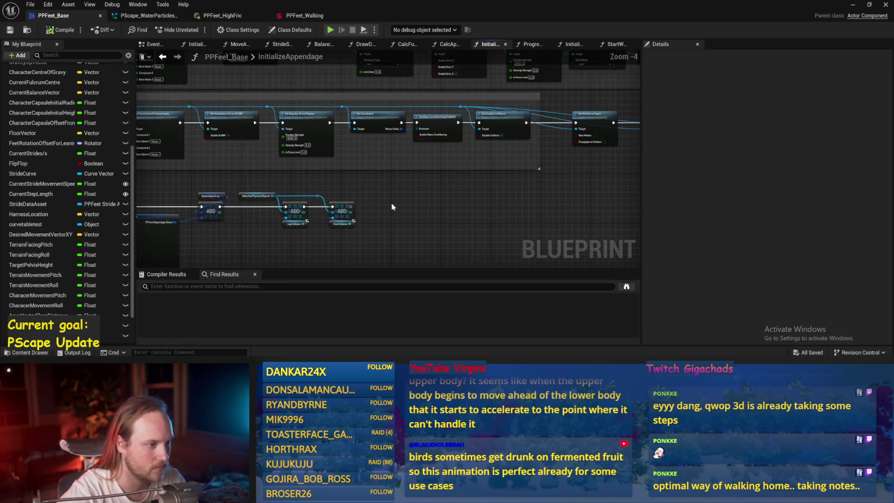
pyautogui.moveTo(280, 226); pyautogui.dragTo(345, 247)
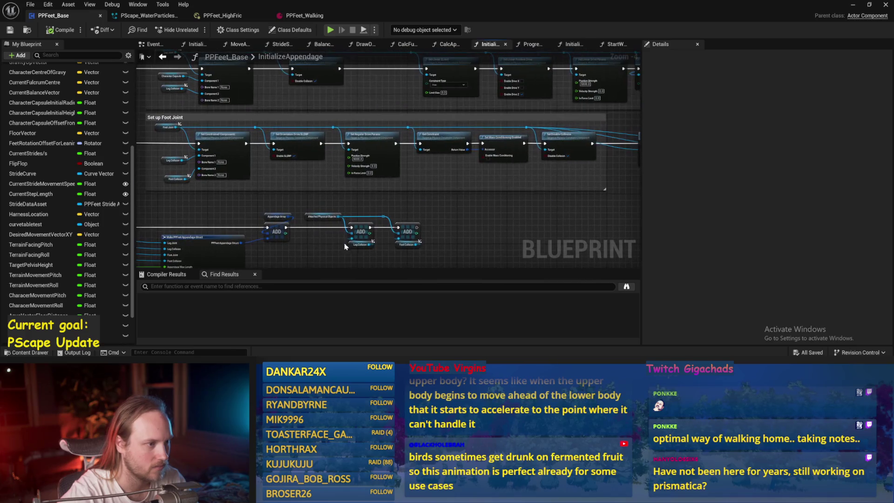
pyautogui.scroll(3, 354, 168)
pyautogui.moveTo(592, 70)
pyautogui.mouseDown()
pyautogui.moveTo(473, 144)
pyautogui.moveTo(128, 169)
pyautogui.mouseUp()
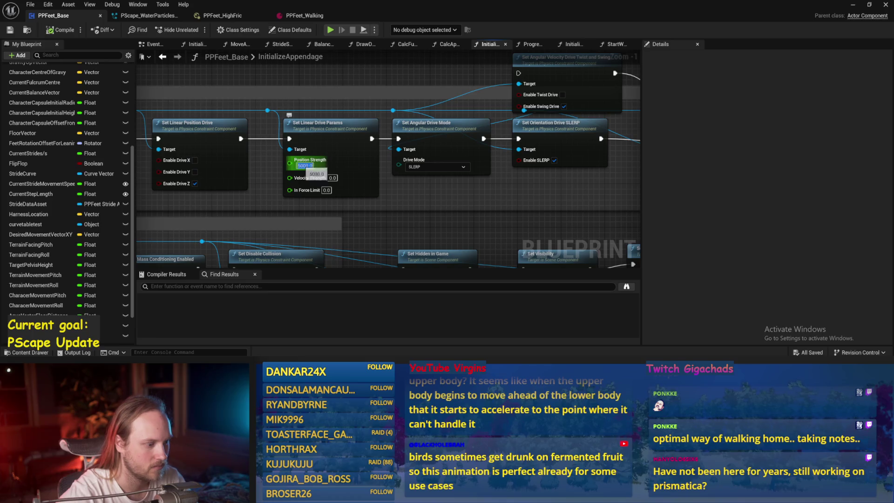
pyautogui.write('2')
pyautogui.press('Return')
pyautogui.press('Return')
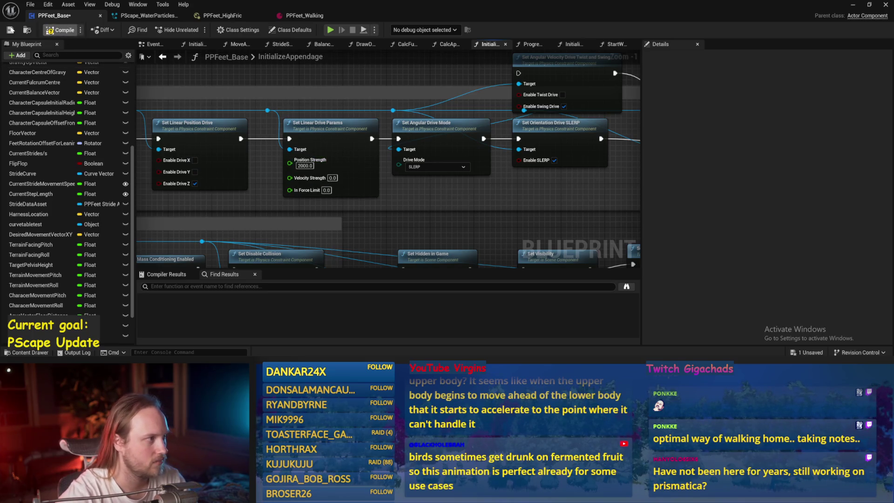
pyautogui.moveTo(298, 71); pyautogui.dragTo(282, 111)
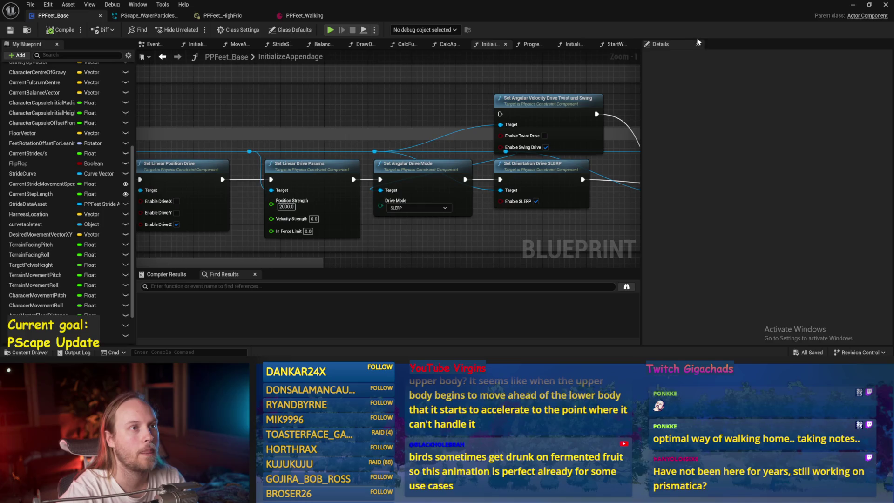
pyautogui.click(873, 6)
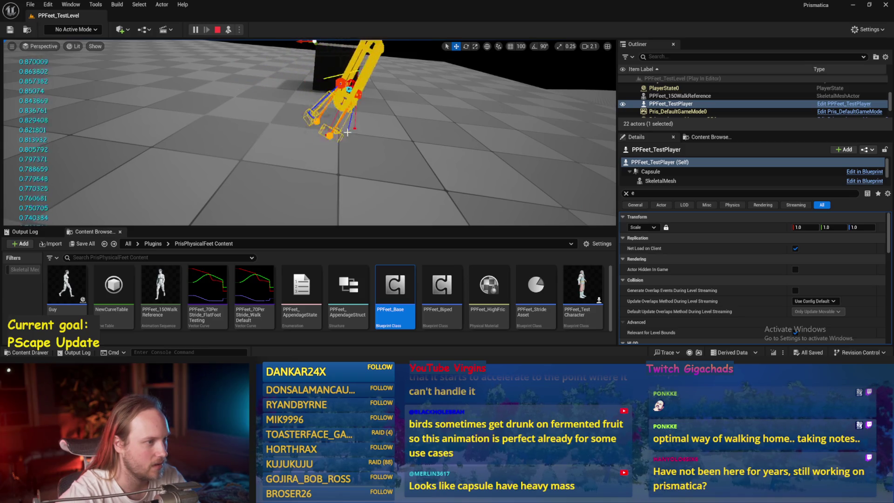
pyautogui.press('Escape')
# - Restore Position Strength to 5000 and play-test the walk again
pyautogui.doubleClick(393, 285)
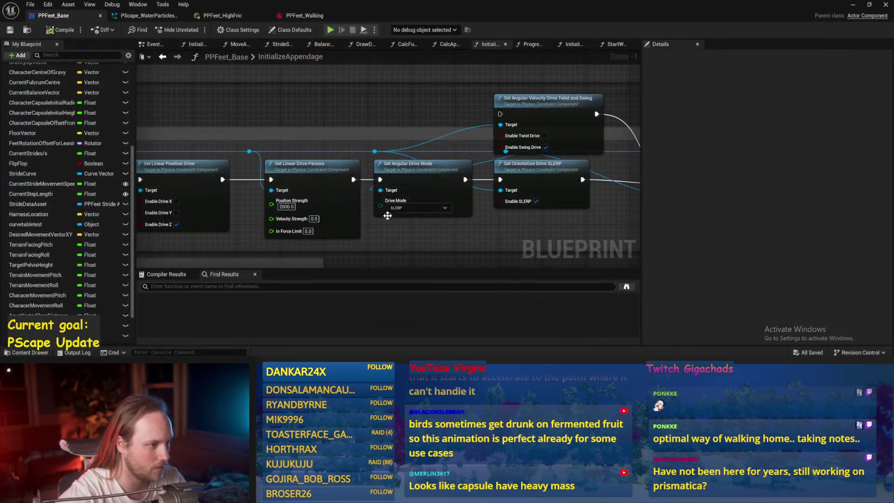
pyautogui.write('50')
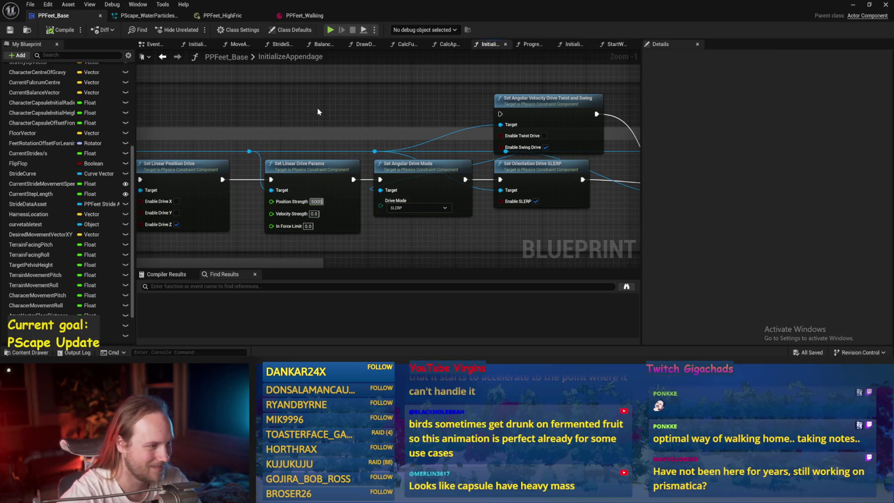
pyautogui.press('Return')
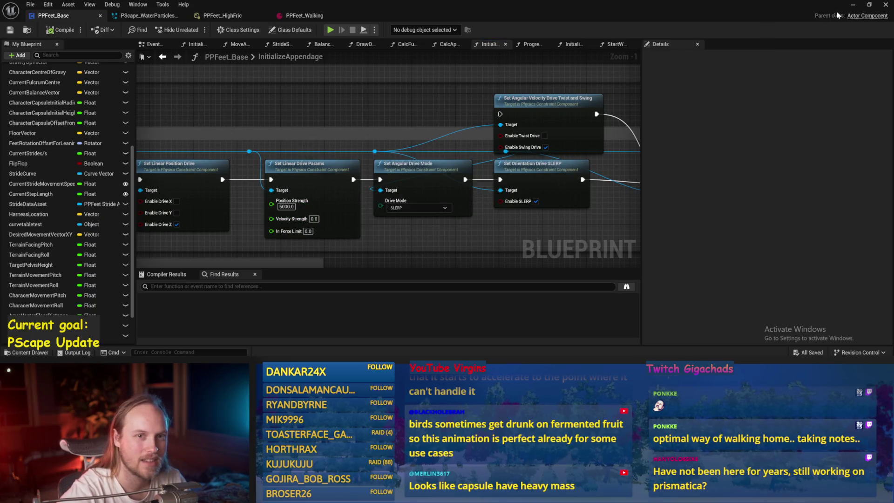
pyautogui.click(848, 7)
pyautogui.click(229, 29)
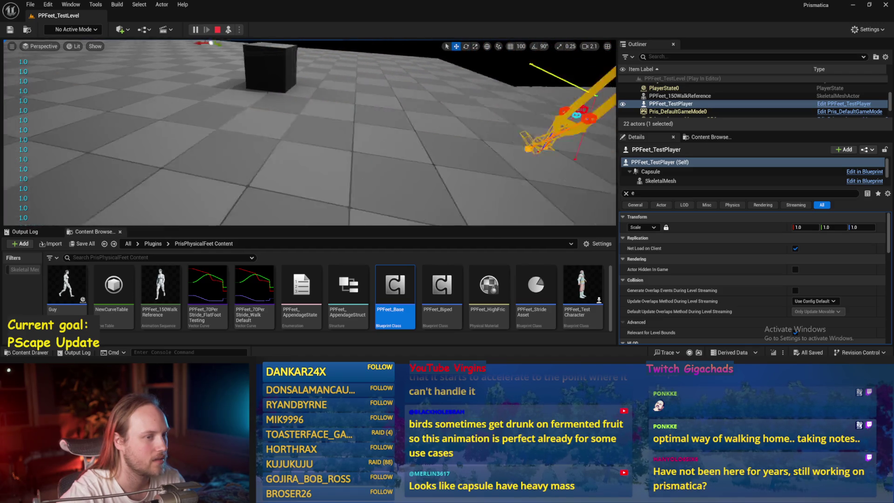
pyautogui.press('Escape')
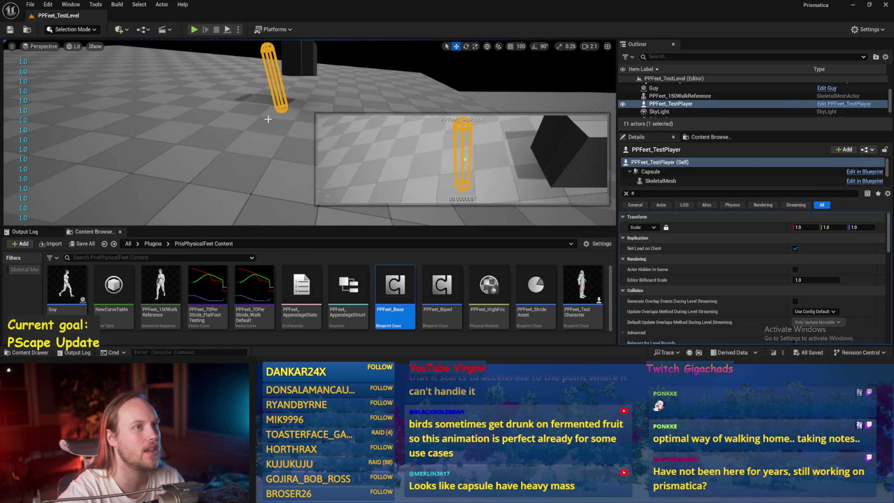
pyautogui.click(145, 141)
pyautogui.doubleClick(390, 292)
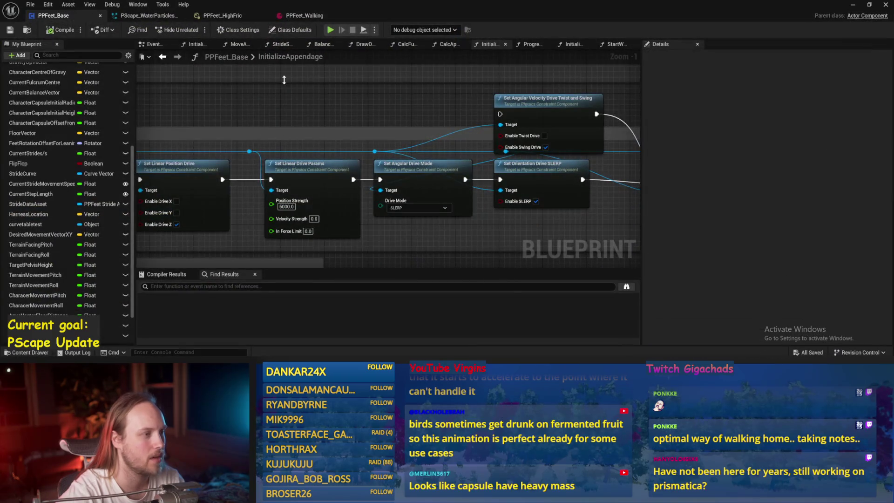
pyautogui.scroll(-3, 290, 136)
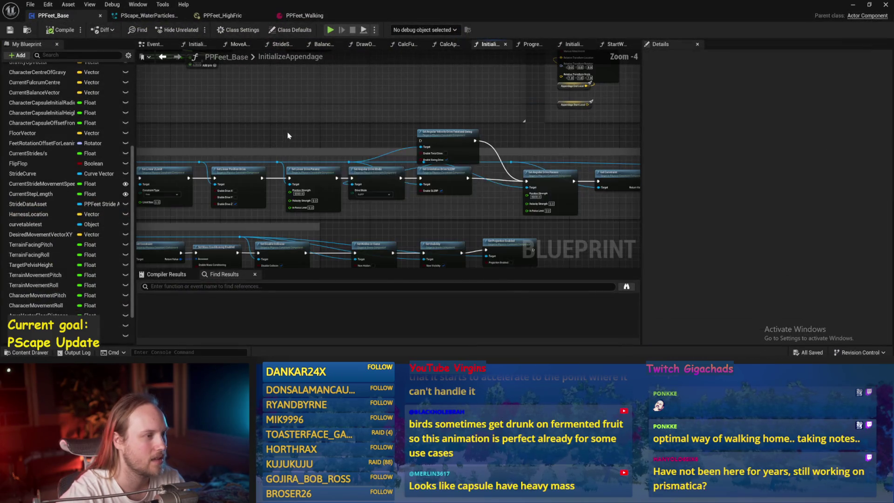
pyautogui.moveTo(312, 129)
pyautogui.mouseDown()
pyautogui.moveTo(345, 130)
pyautogui.moveTo(373, 149)
pyautogui.moveTo(400, 108)
pyautogui.mouseUp()
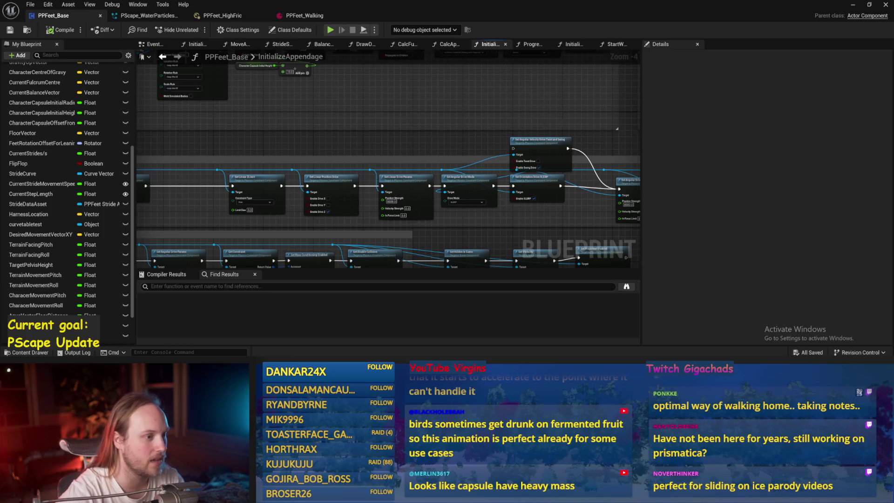
pyautogui.moveTo(396, 157); pyautogui.dragTo(346, 155)
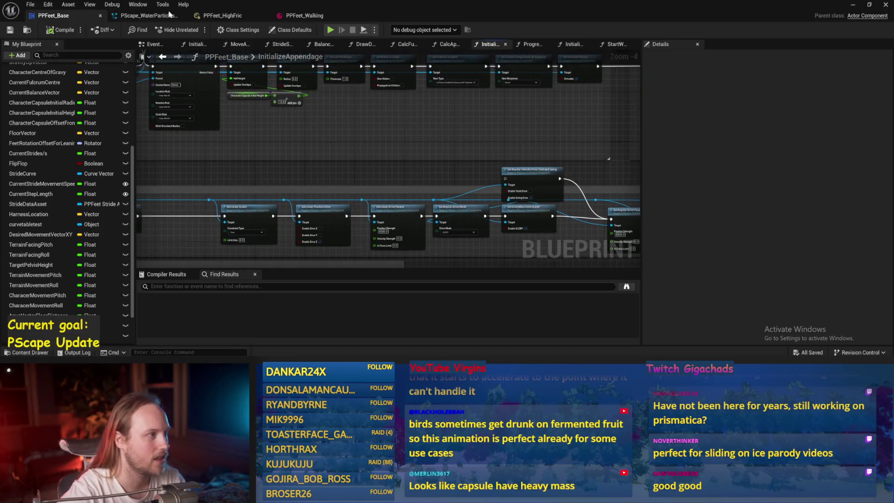
# - Set PPFeet_Walking's Stride Curve to PPFeet_70PerStride_FlatFootTesting
pyautogui.click(146, 15)
pyautogui.click(305, 15)
pyautogui.click(437, 146)
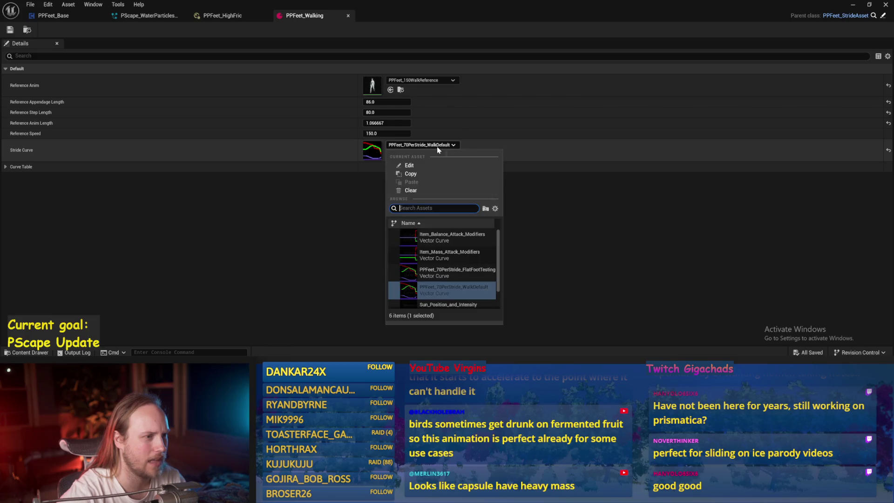
pyautogui.click(447, 269)
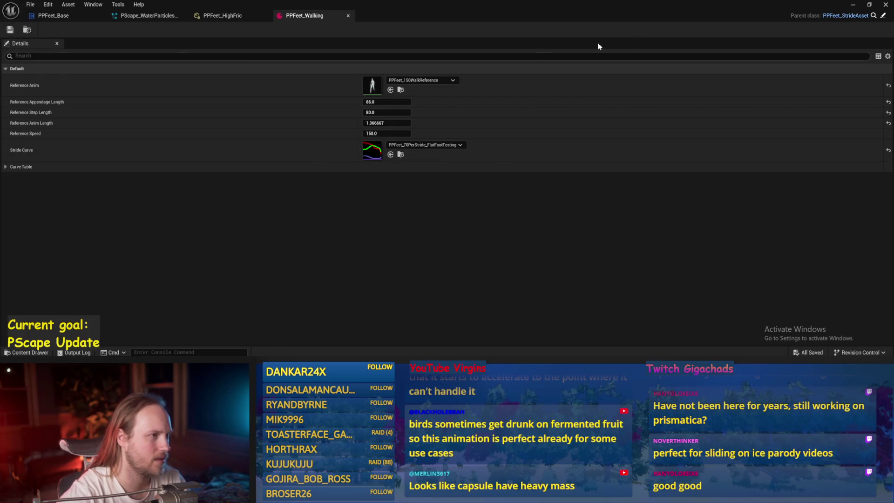
# - Play-test PPFeet_TestLevel with the new curve, save, and return to PPFeet_Walking
pyautogui.click(853, 5)
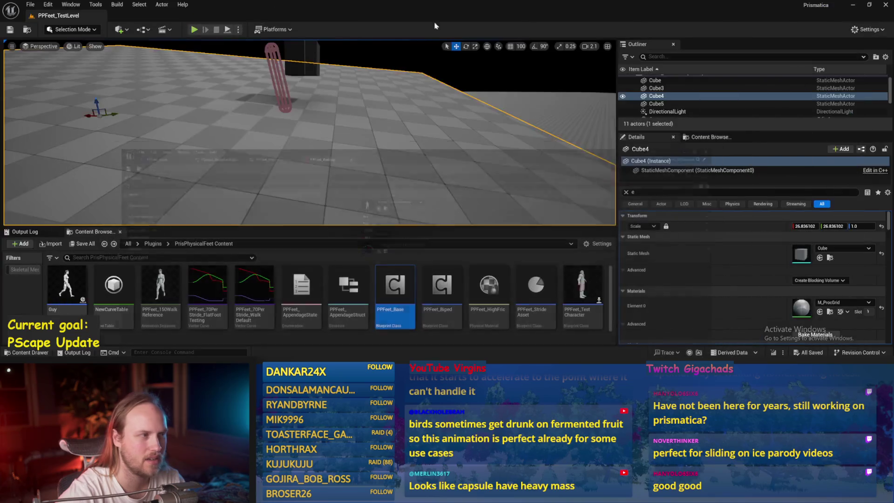
pyautogui.hotkey('alt', 'p')
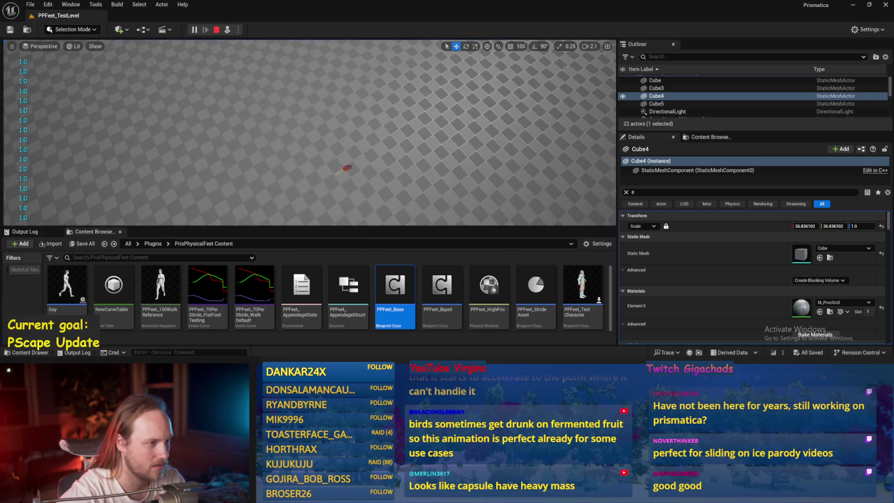
pyautogui.press('Escape')
pyautogui.hotkey('ctrl', 's')
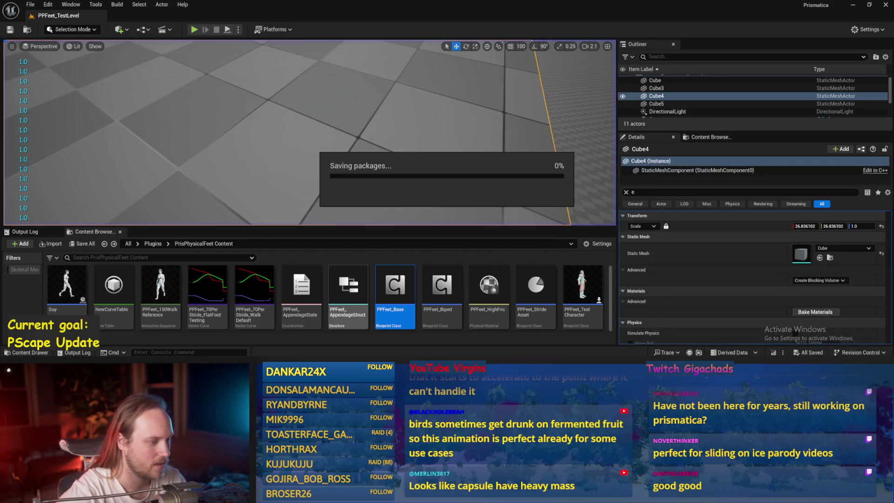
pyautogui.hotkey('alt', 'Tab')
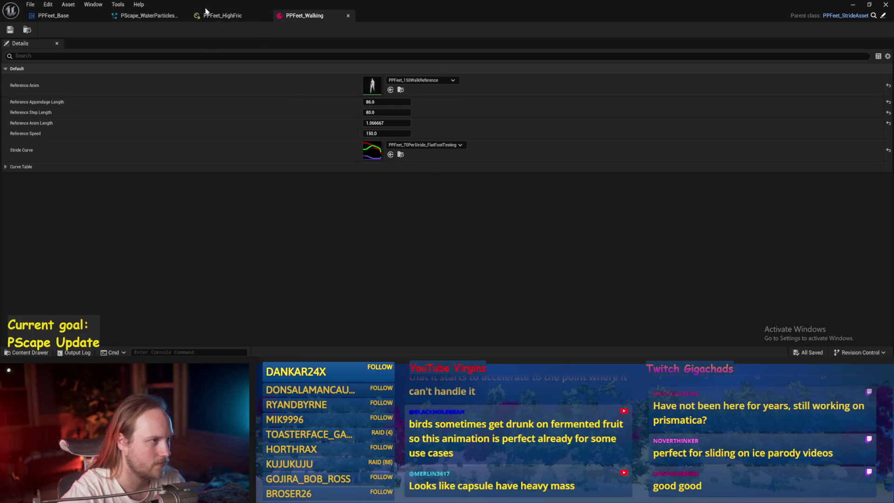
# - Close the PScape_WaterParticlesBase and PPFeet_Walking asset tabs
pyautogui.click(229, 17)
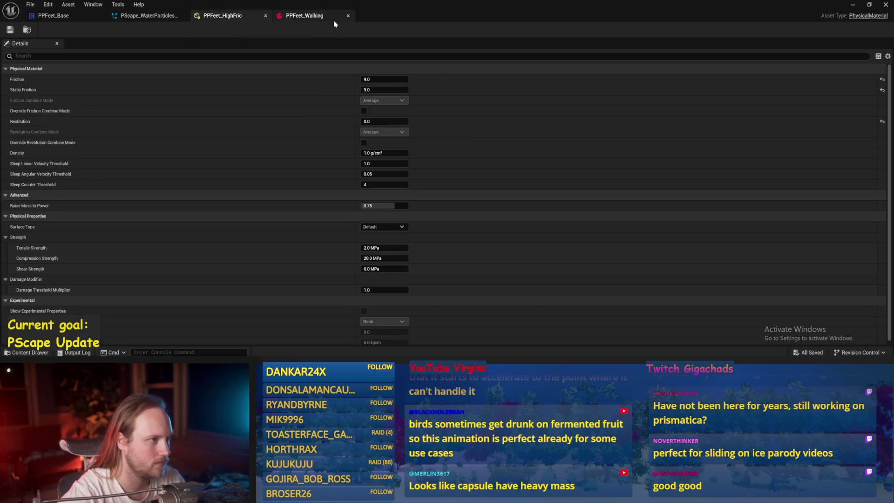
pyautogui.click(141, 17)
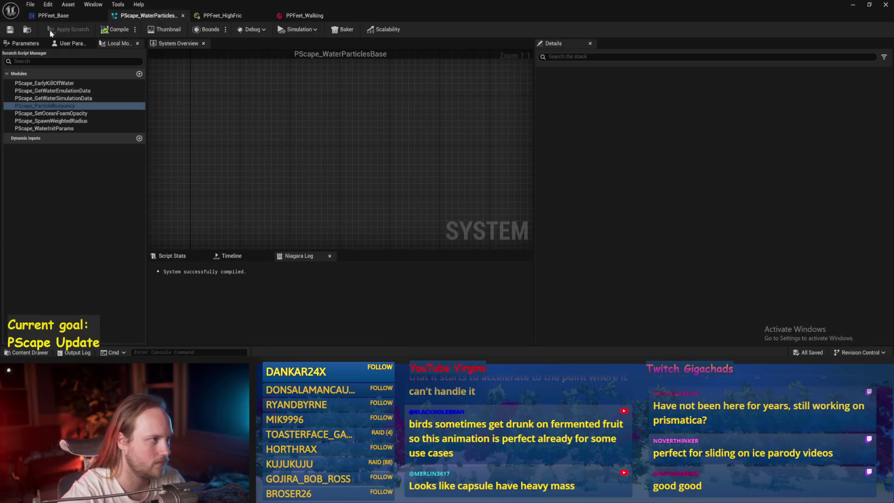
pyautogui.click(183, 17)
pyautogui.click(176, 17)
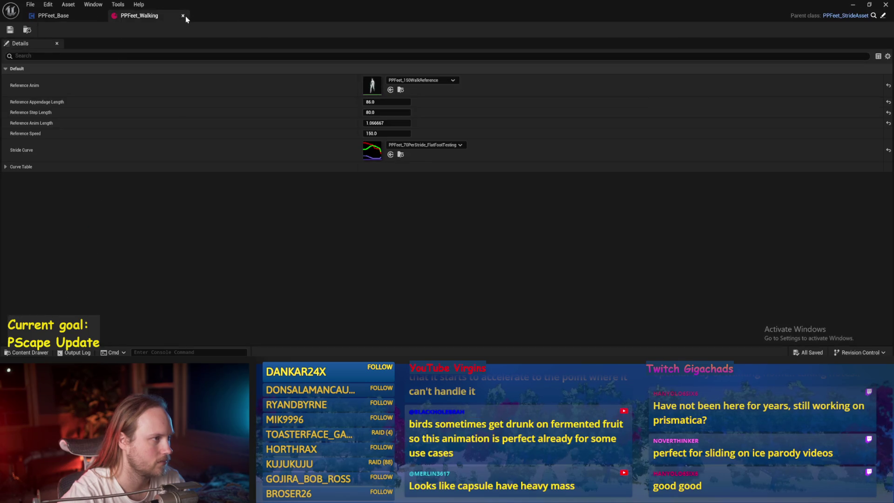
pyautogui.hotkey('ctrl', 'w')
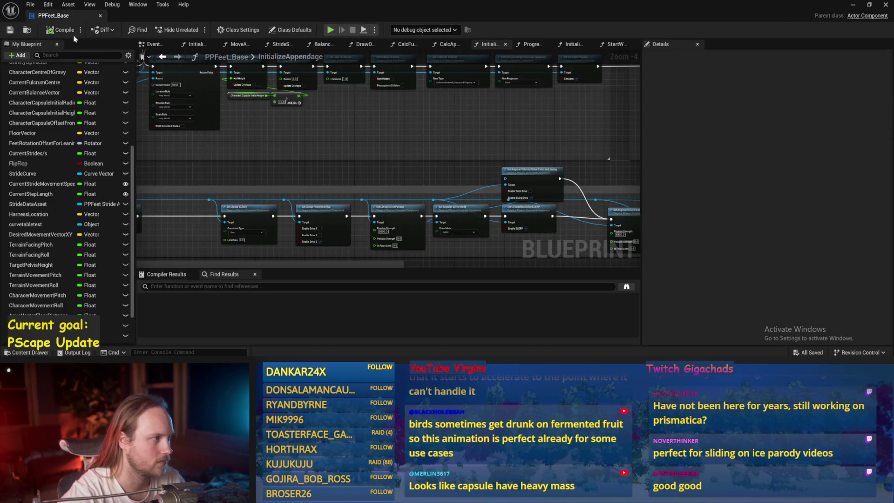
# - Recompile and save PPFeet_Base, checking the Balance Maybe Map Range Clamped step-length nodes
pyautogui.click(5, 32)
pyautogui.scroll(-1, 427, 191)
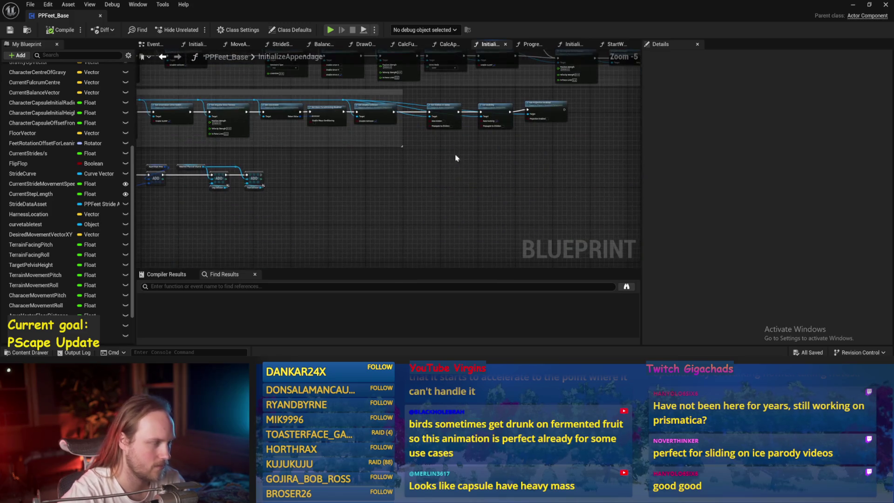
pyautogui.moveTo(300, 159); pyautogui.dragTo(375, 173)
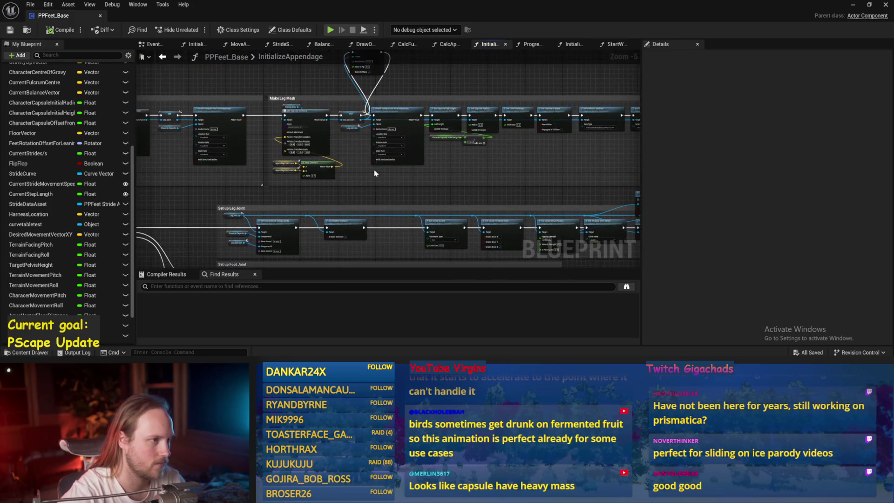
pyautogui.click(322, 44)
pyautogui.scroll(4, 439, 106)
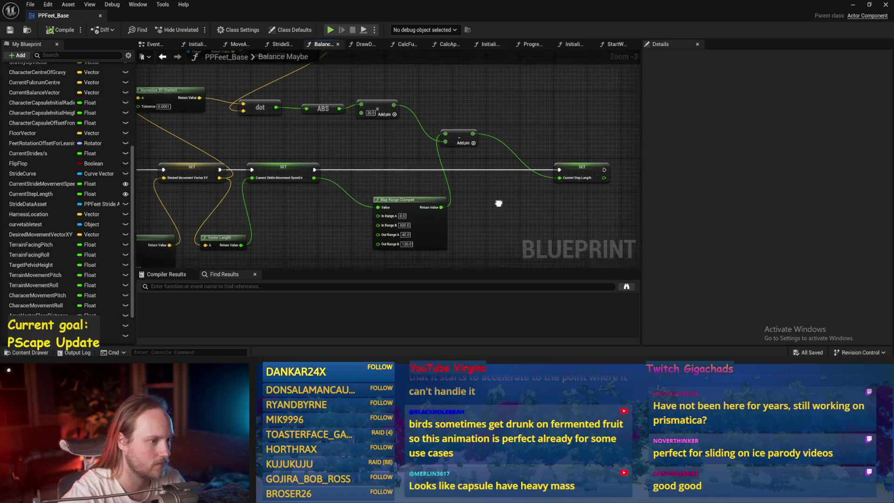
pyautogui.moveTo(340, 193); pyautogui.dragTo(370, 202)
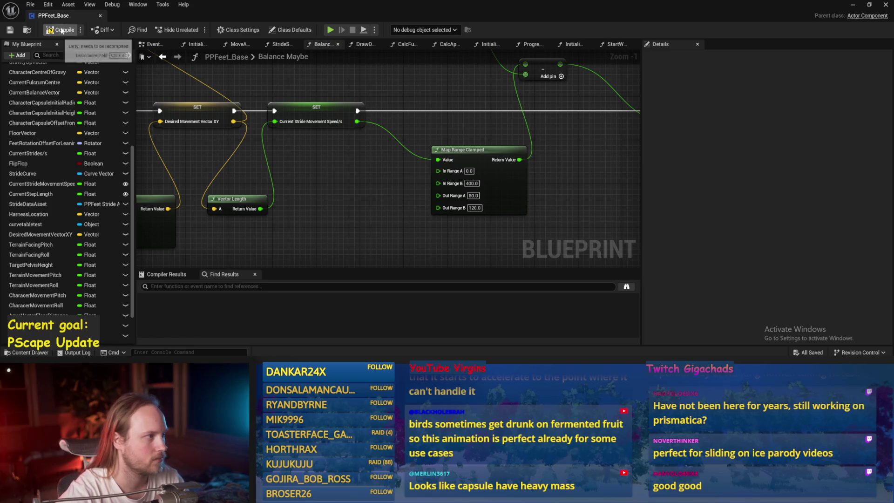
pyautogui.click(9, 30)
pyautogui.click(854, 5)
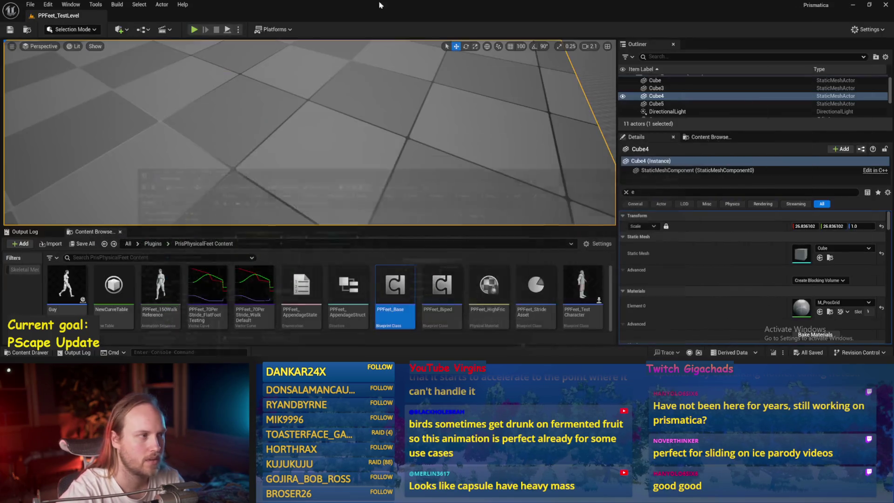
pyautogui.click(228, 29)
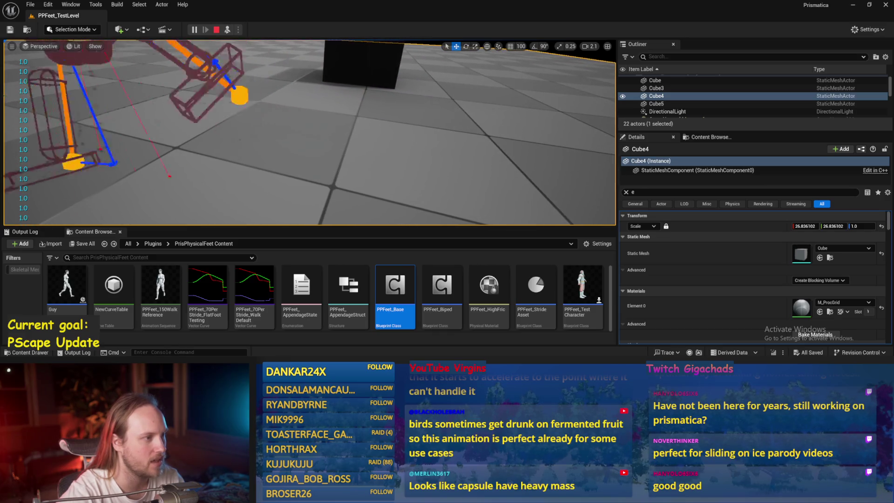
pyautogui.press('Escape')
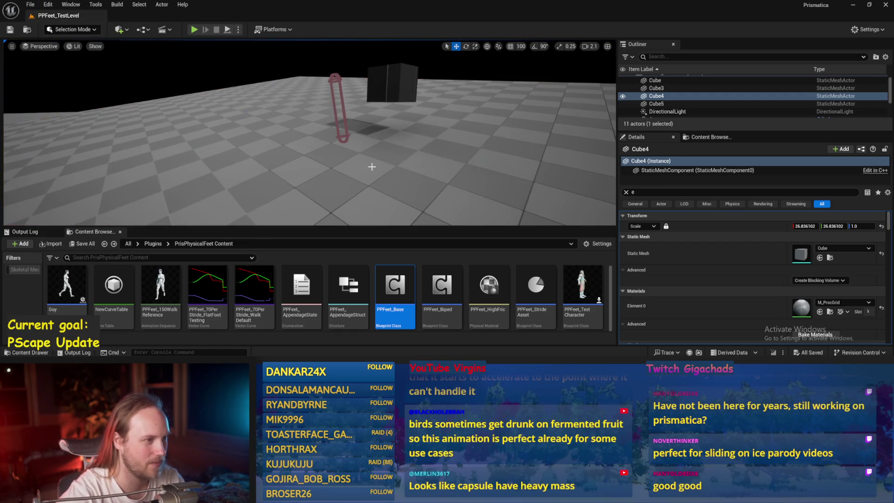
# - Open PPFeet_Base and look over the Initialize Main Capsule center-of-mass nodes
pyautogui.doubleClick(399, 276)
pyautogui.scroll(-4, 423, 199)
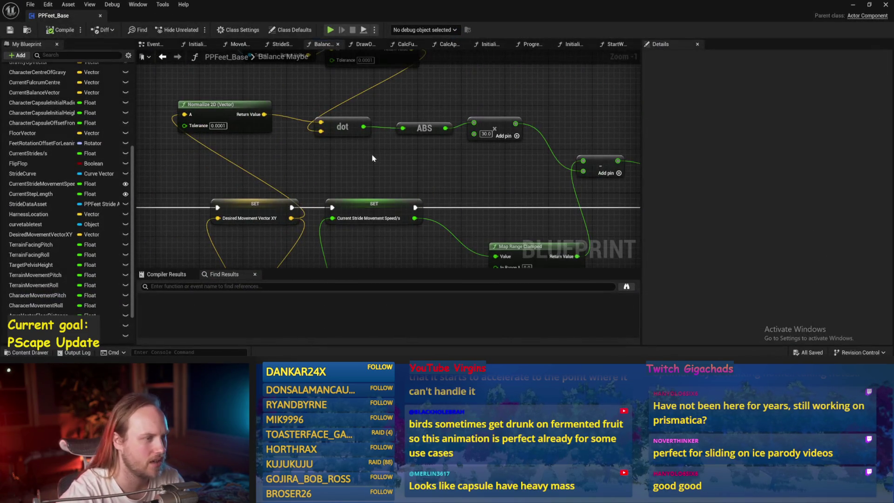
pyautogui.moveTo(395, 127)
pyautogui.mouseDown()
pyautogui.moveTo(641, 146)
pyautogui.moveTo(390, 122)
pyautogui.mouseUp()
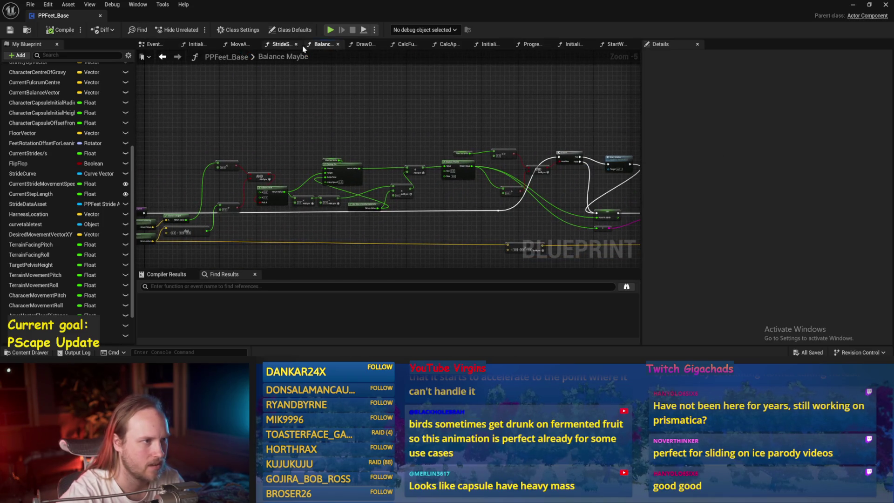
pyautogui.click(562, 45)
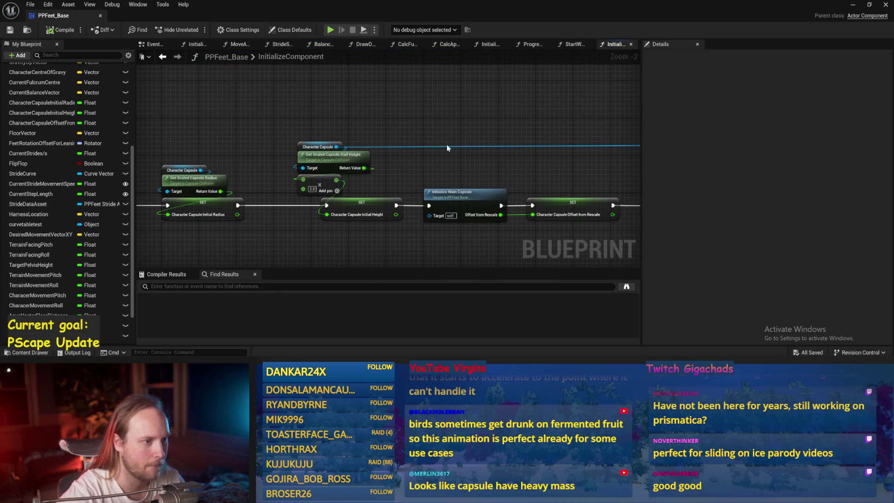
pyautogui.doubleClick(458, 192)
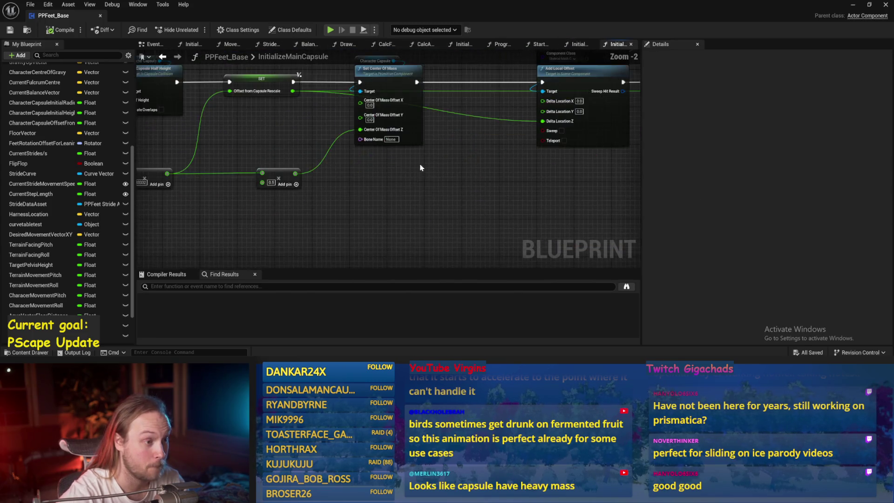
pyautogui.moveTo(380, 226)
pyautogui.mouseDown()
pyautogui.moveTo(465, 196)
pyautogui.moveTo(415, 170)
pyautogui.moveTo(210, 186)
pyautogui.moveTo(405, 213)
pyautogui.moveTo(675, 210)
pyautogui.mouseUp()
pyautogui.moveTo(390, 159); pyautogui.dragTo(501, 184)
pyautogui.scroll(-1, 500, 183)
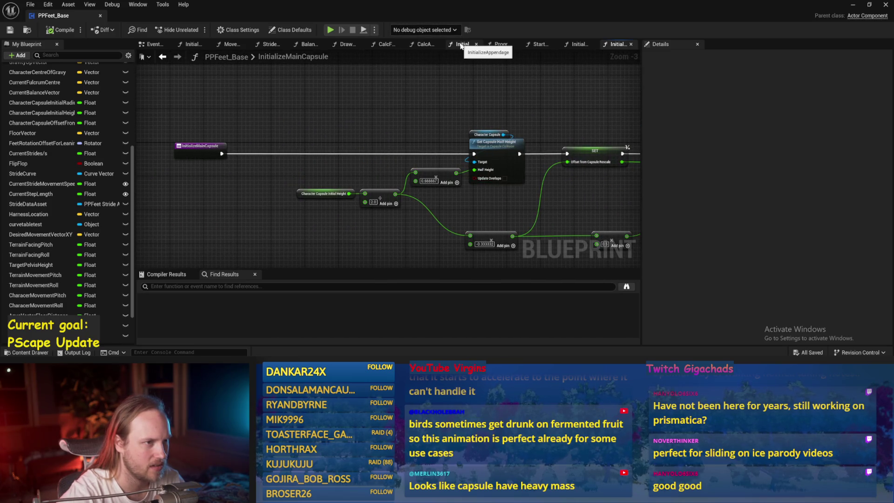
pyautogui.moveTo(535, 95)
pyautogui.mouseDown()
pyautogui.moveTo(347, 117)
pyautogui.moveTo(212, 100)
pyautogui.mouseUp()
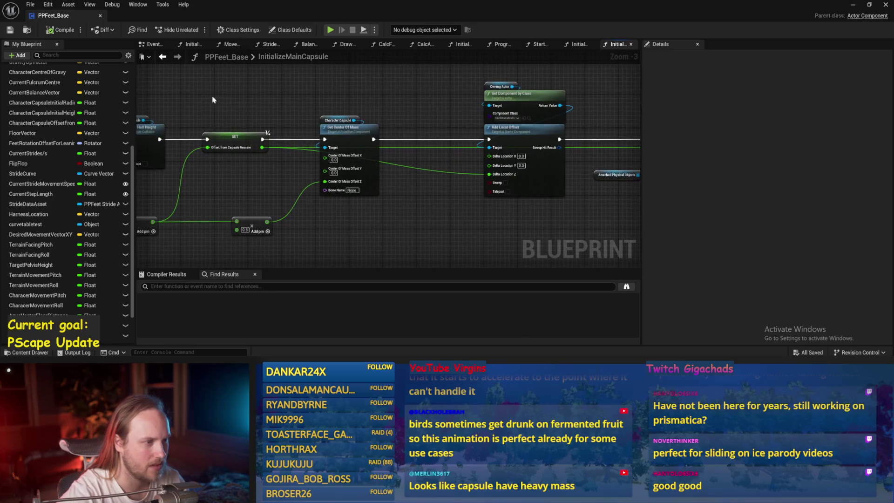
pyautogui.moveTo(404, 104); pyautogui.dragTo(269, 126)
pyautogui.moveTo(488, 118)
pyautogui.mouseDown()
pyautogui.moveTo(297, 126)
pyautogui.moveTo(605, 149)
pyautogui.moveTo(219, 109)
pyautogui.mouseUp()
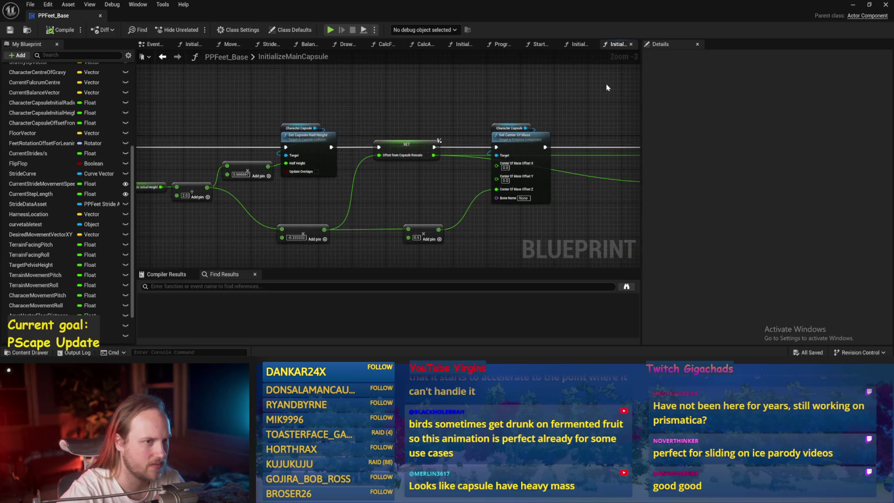
# - Back in InitializeComponent, bring the Set Mass Override in Kg and damping nodes into view
pyautogui.click(574, 45)
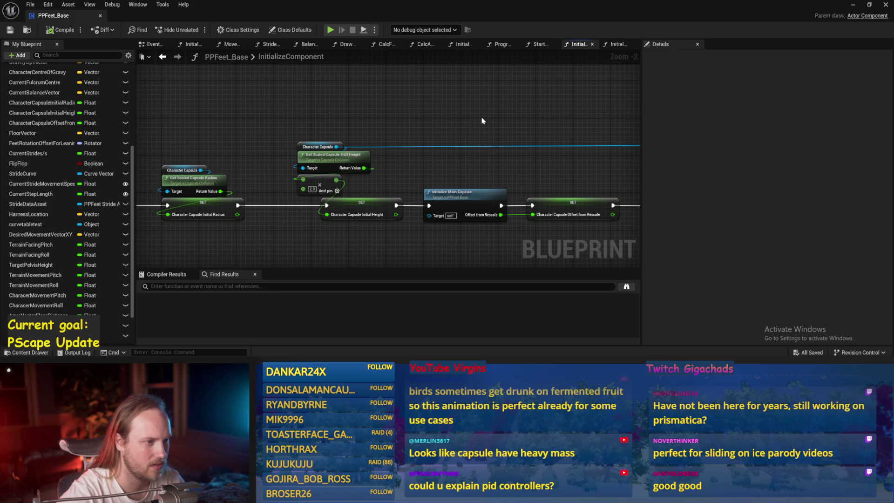
pyautogui.moveTo(483, 121)
pyautogui.mouseDown()
pyautogui.moveTo(429, 113)
pyautogui.moveTo(323, 124)
pyautogui.mouseUp()
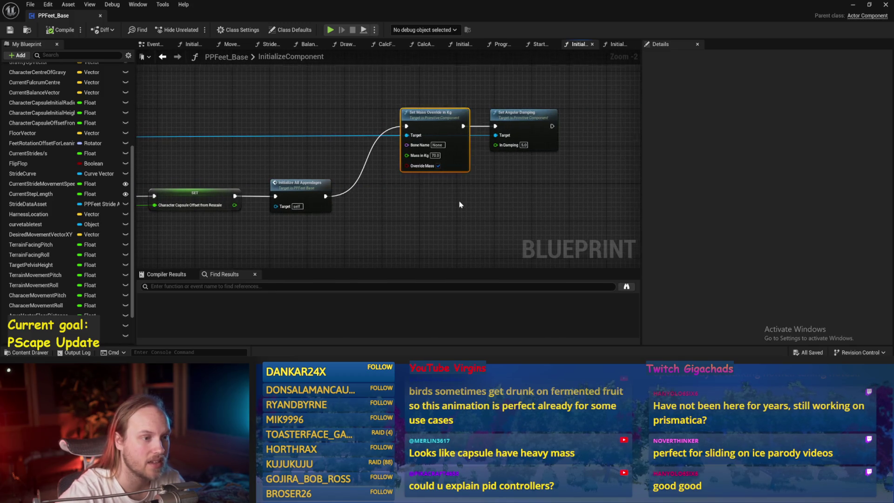
pyautogui.scroll(2, 460, 205)
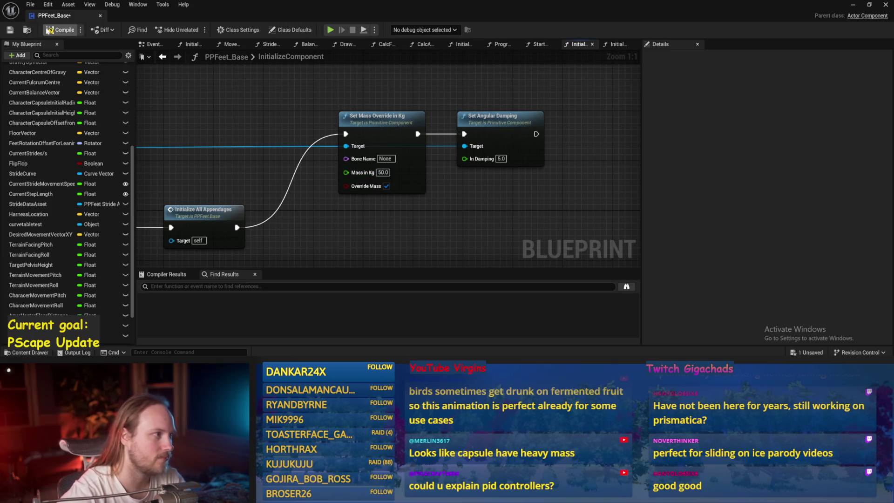
# - Save PPFeet_Base with the 50 kg mass override, then play-test PPFeet_TestLevel, restarting the session once
pyautogui.click(10, 31)
pyautogui.click(853, 5)
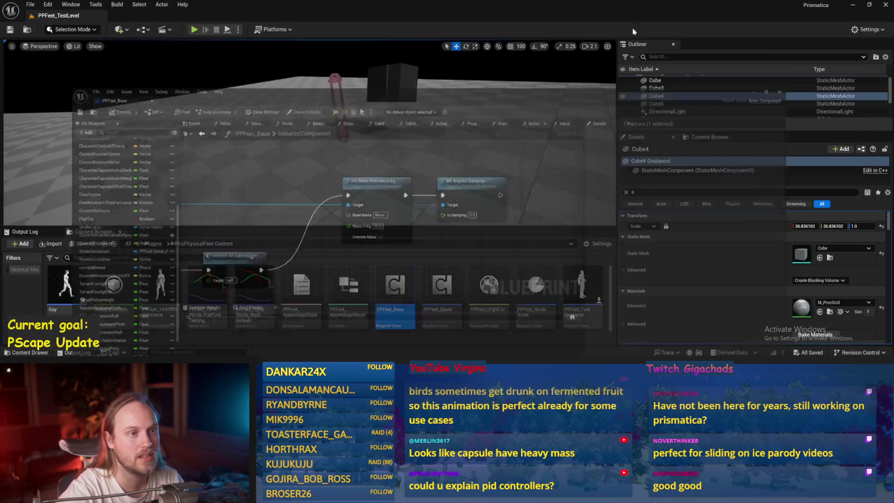
pyautogui.hotkey('alt', 'p')
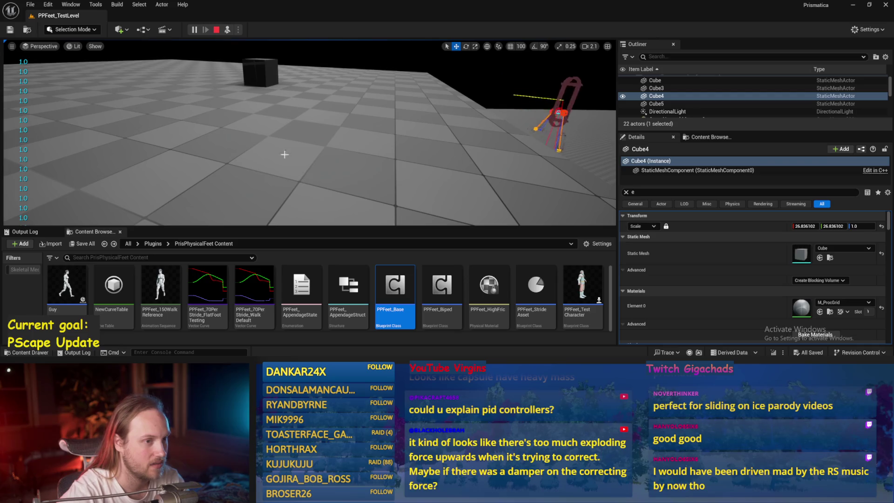
pyautogui.click(218, 30)
pyautogui.hotkey('alt', 'p')
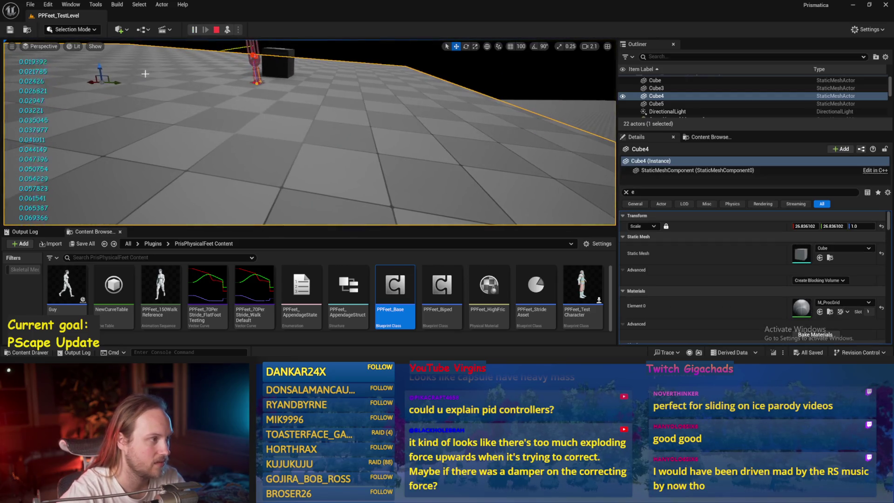
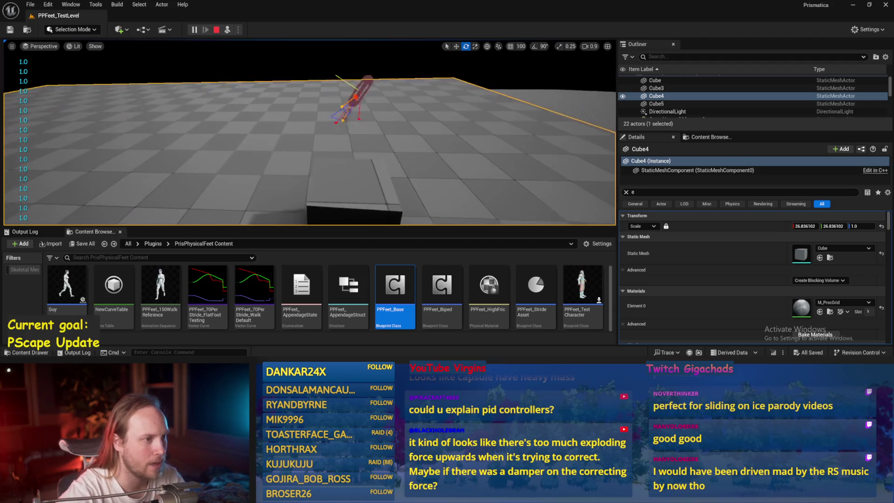
# - Stop the play test and open the PPFeet_Base blueprint
pyautogui.press('Escape')
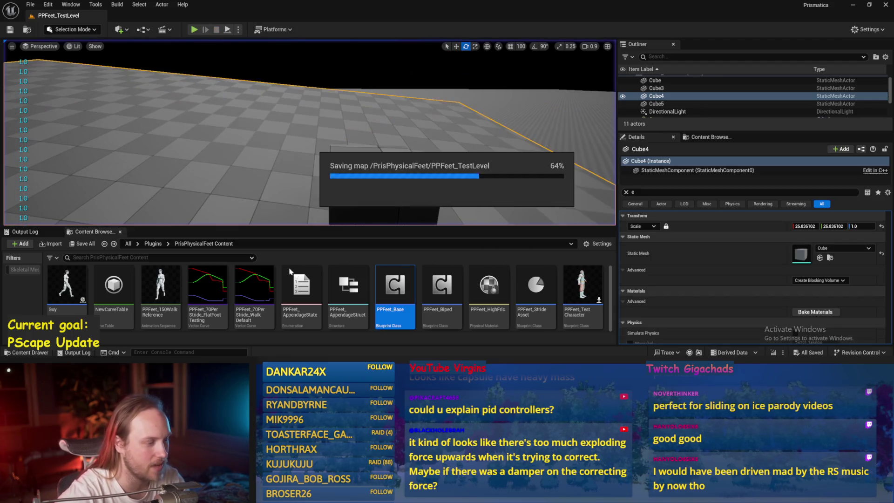
pyautogui.doubleClick(395, 287)
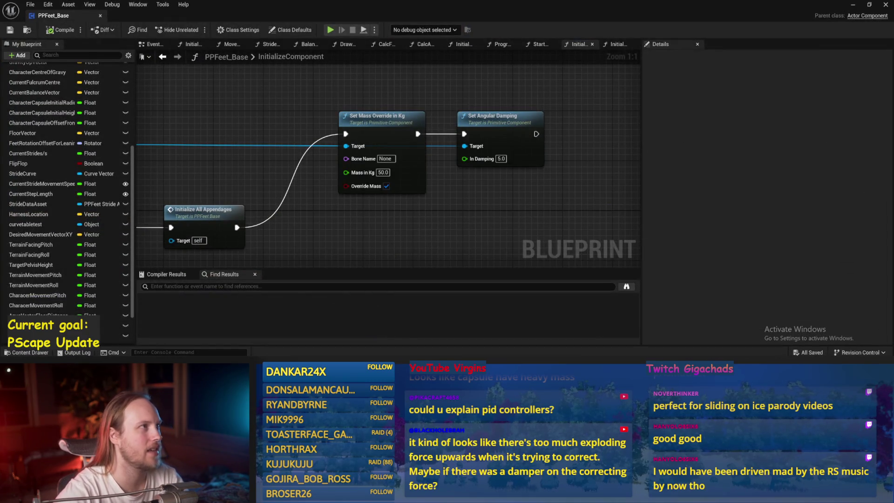
pyautogui.scroll(-2, 391, 149)
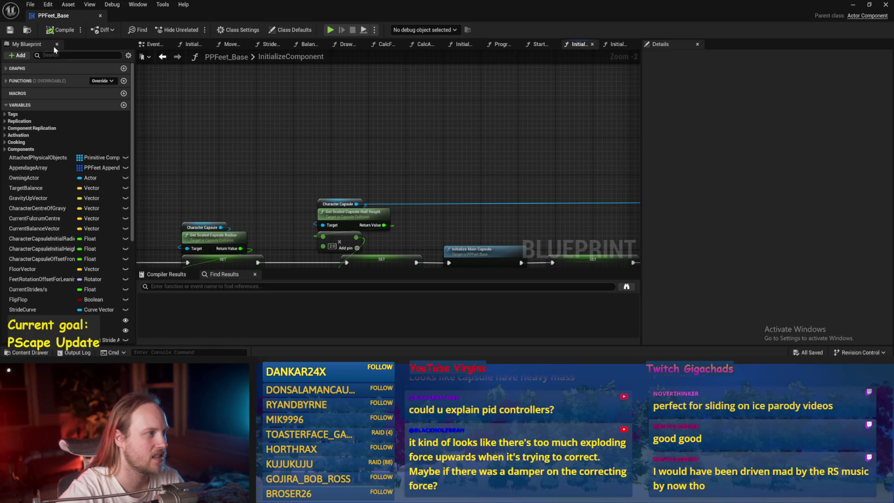
pyautogui.scroll(-1, 359, 150)
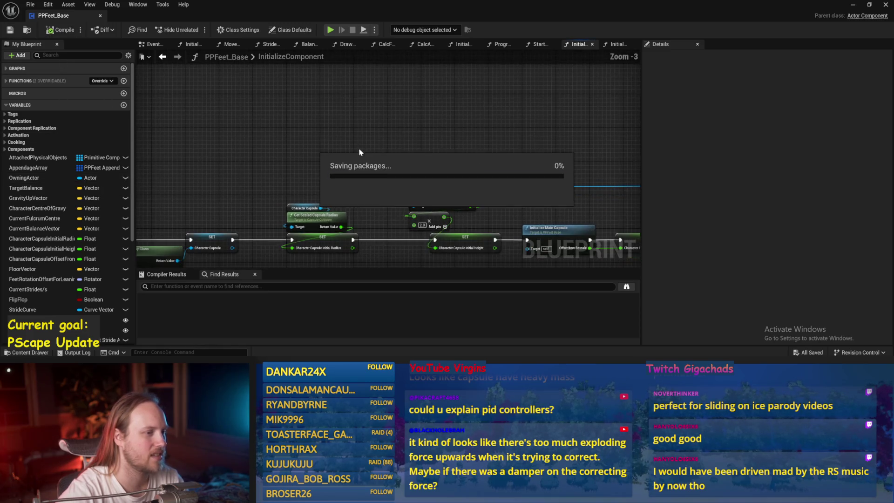
# - Review the InitializeComponent chain, including Initialize Main Capsule and Get Component by Class, and save
pyautogui.moveTo(295, 171); pyautogui.dragTo(424, 134)
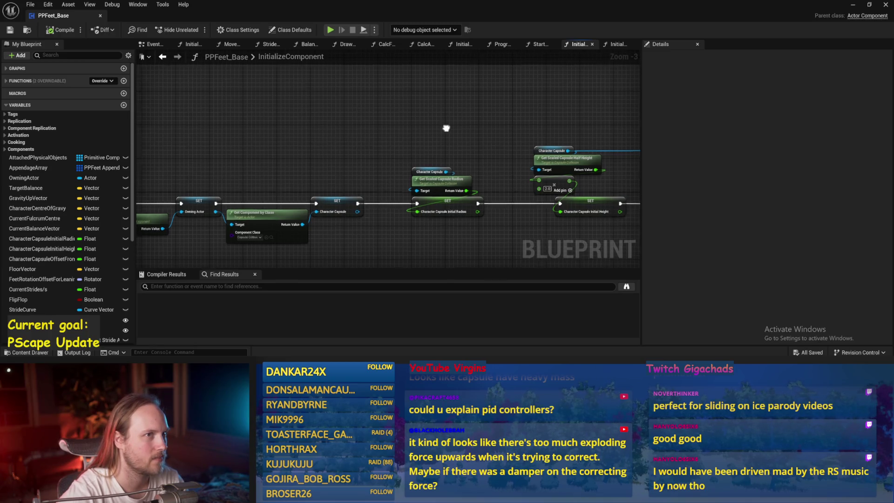
pyautogui.moveTo(314, 138); pyautogui.dragTo(160, 147)
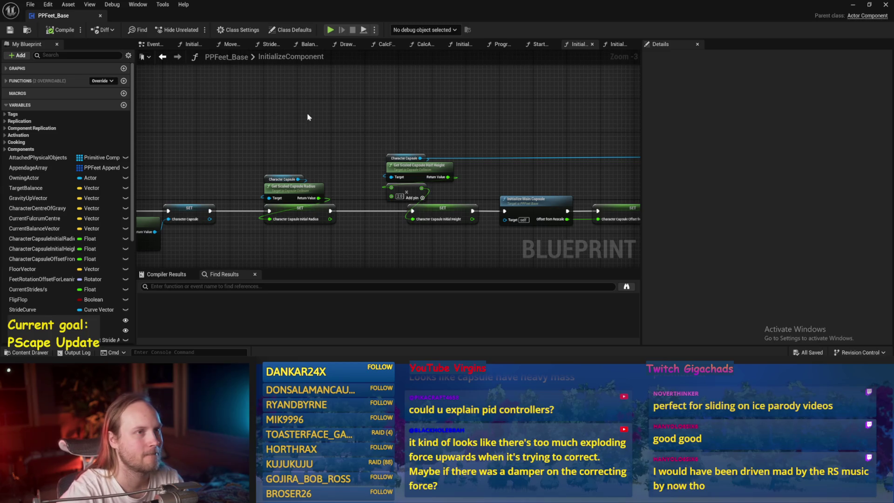
pyautogui.moveTo(307, 117); pyautogui.dragTo(375, 106)
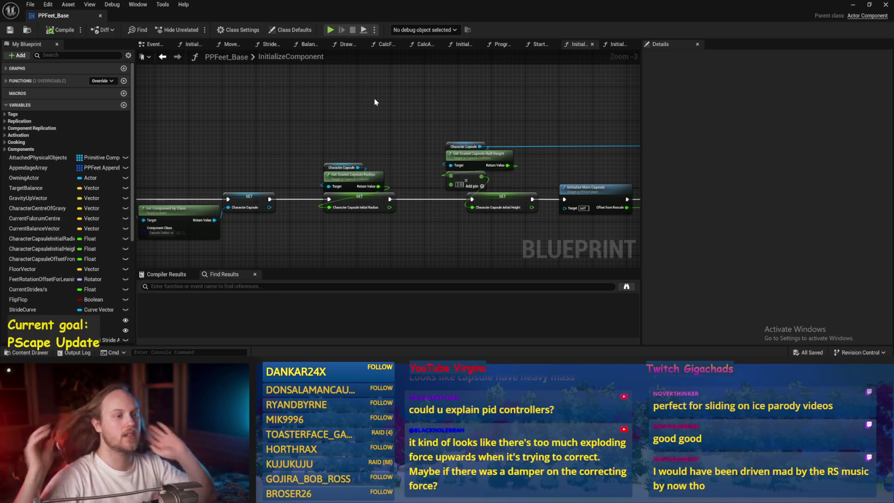
pyautogui.moveTo(351, 103); pyautogui.dragTo(379, 70)
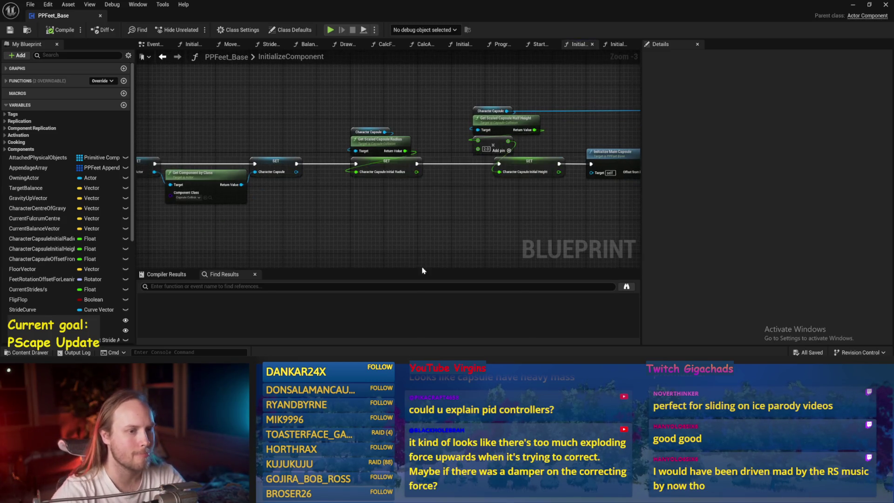
pyautogui.moveTo(390, 226); pyautogui.dragTo(390, 175)
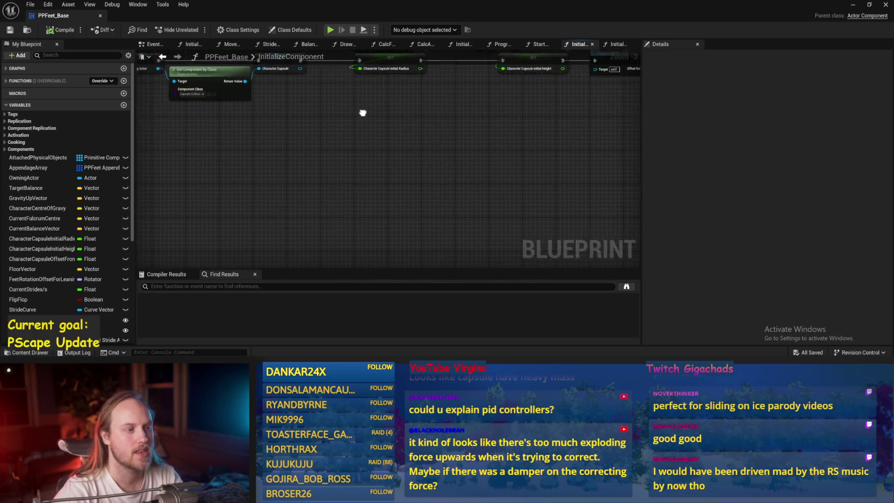
pyautogui.scroll(-1, 409, 114)
pyautogui.hotkey('ctrl', 's')
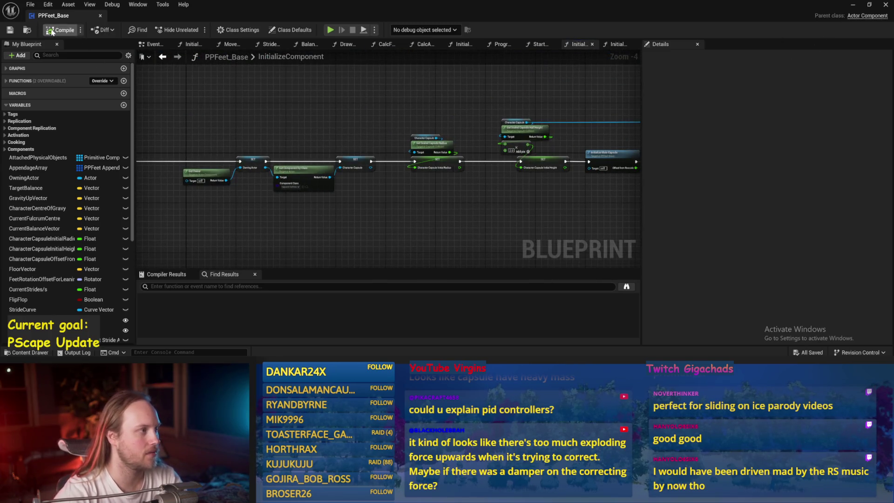
pyautogui.moveTo(355, 118); pyautogui.dragTo(556, 122)
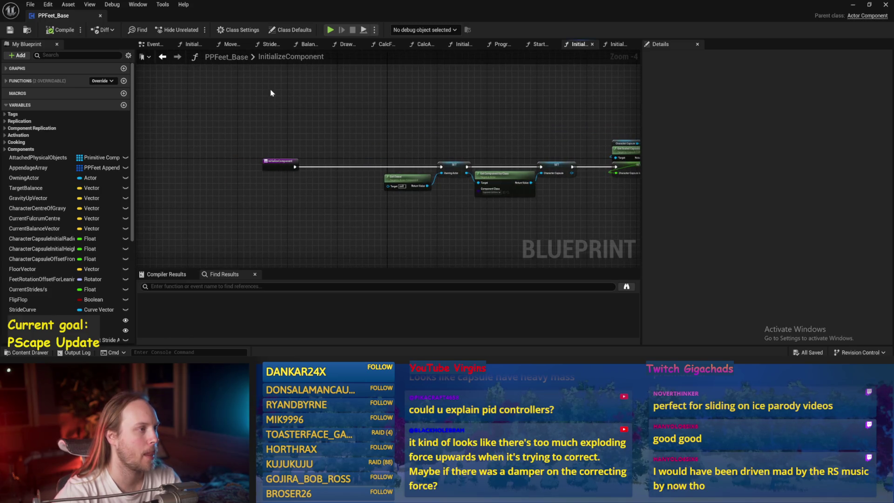
# - In the Event Graph, bring the Grab Component, SET, Add Force and Add Torque nodes into view
pyautogui.click(146, 48)
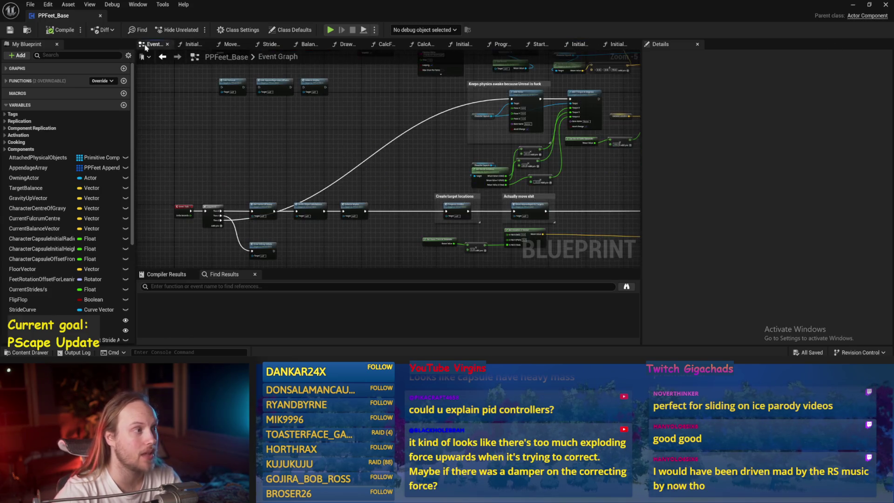
pyautogui.scroll(3, 435, 211)
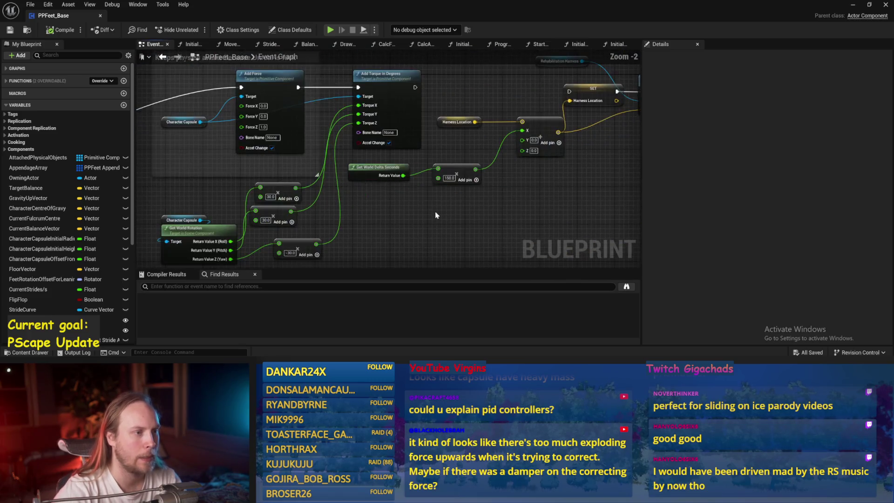
pyautogui.moveTo(411, 217)
pyautogui.mouseDown()
pyautogui.moveTo(414, 241)
pyautogui.moveTo(445, 230)
pyautogui.mouseUp()
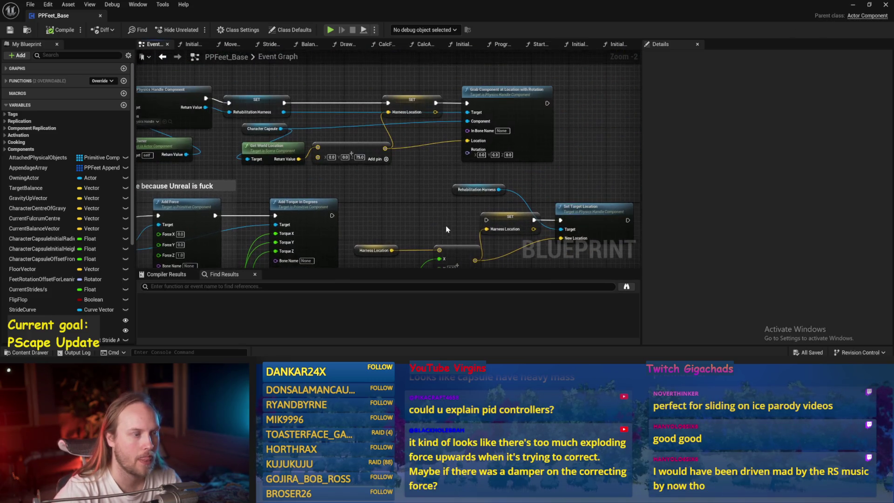
pyautogui.moveTo(404, 205); pyautogui.dragTo(458, 174)
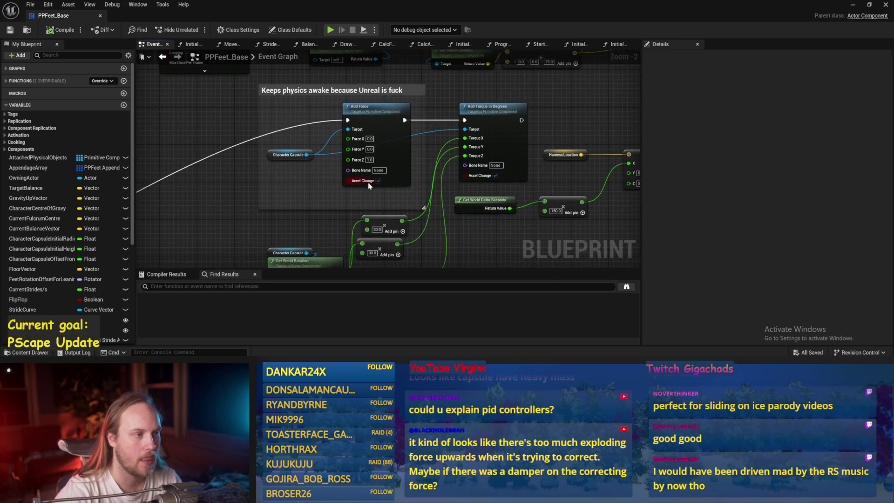
pyautogui.moveTo(370, 186)
pyautogui.mouseDown()
pyautogui.moveTo(379, 256)
pyautogui.moveTo(400, 260)
pyautogui.moveTo(333, 172)
pyautogui.moveTo(253, 179)
pyautogui.mouseUp()
# - Back in the level editor, rotate the PPFeet_TestPlayer capsule 90 degrees
pyautogui.click(854, 7)
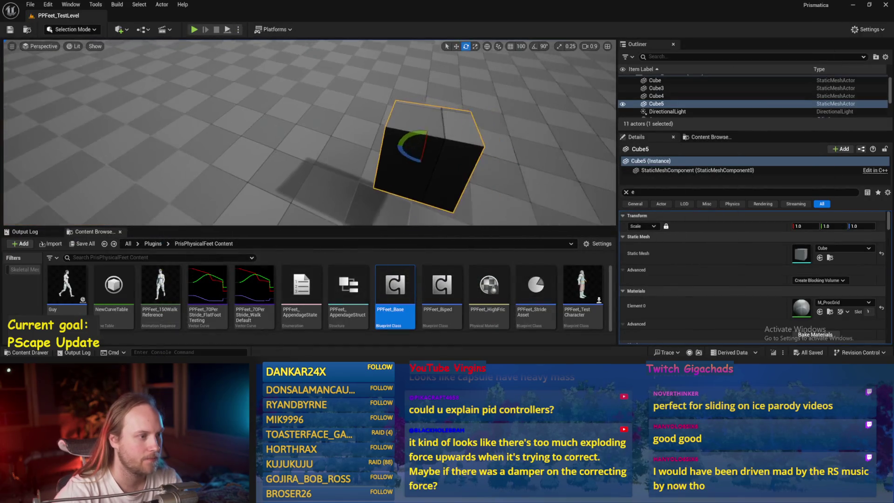
pyautogui.moveTo(344, 168); pyautogui.dragTo(326, 195)
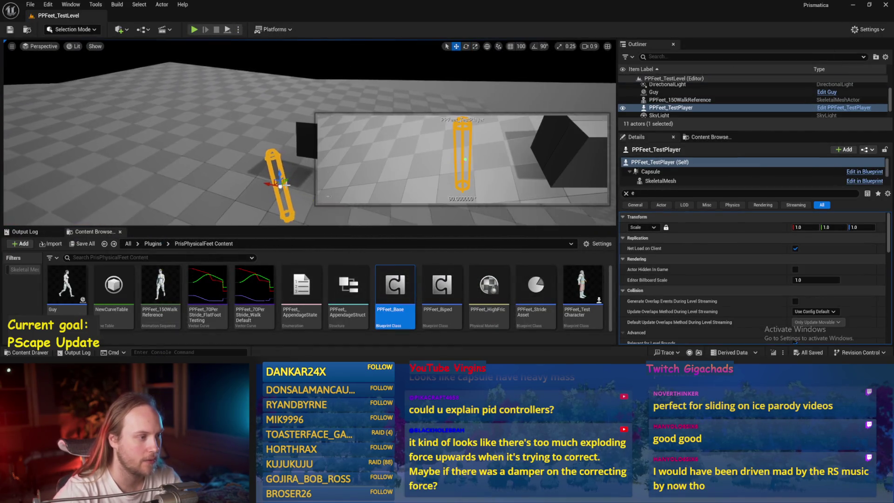
pyautogui.press('w')
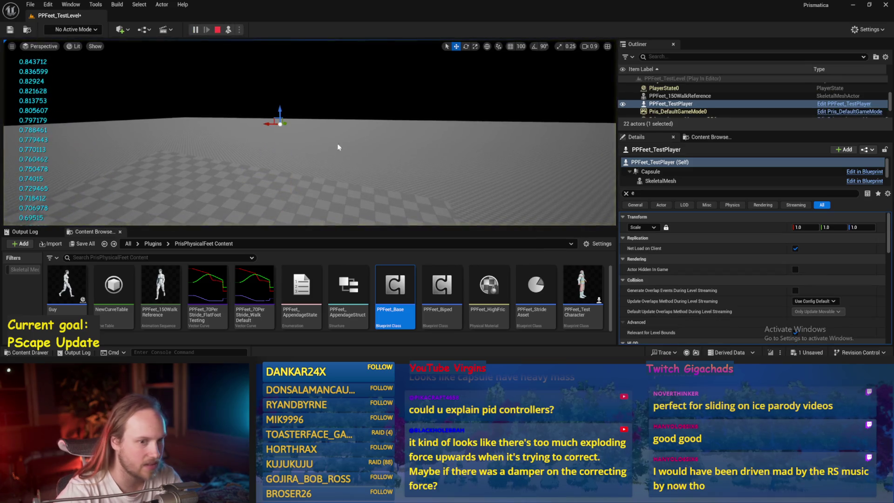
# - Set the capsule's Location Z to 2500 and start a play test
pyautogui.click(745, 194)
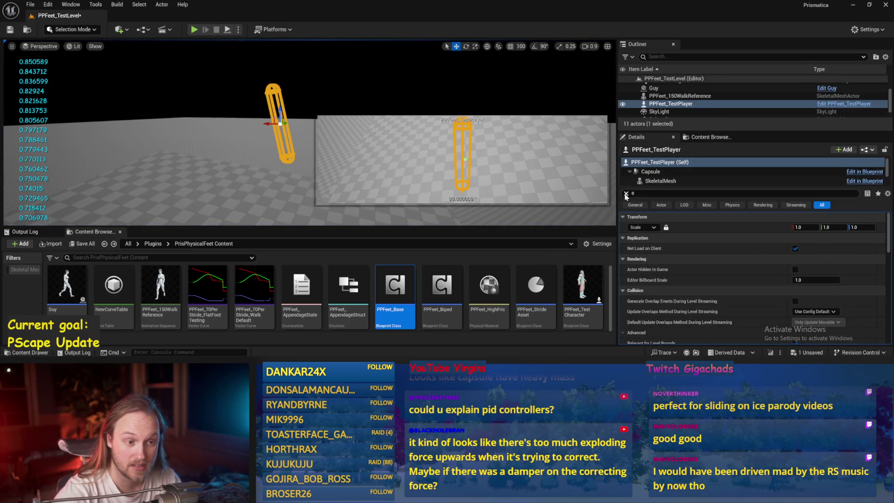
pyautogui.press('BackSpace')
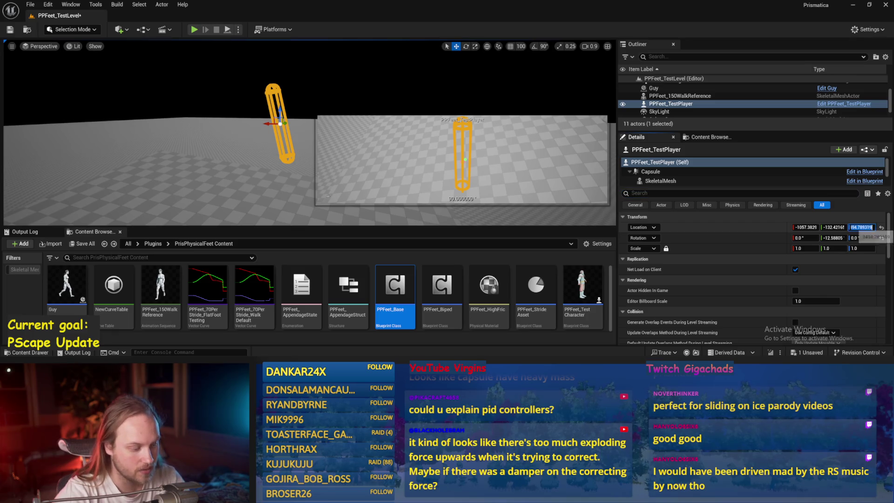
pyautogui.write('00')
pyautogui.press('Return')
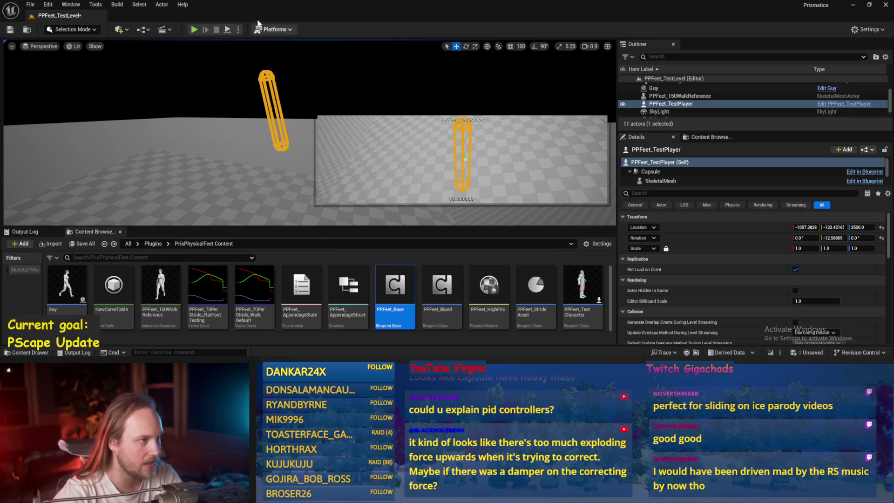
pyautogui.click(228, 31)
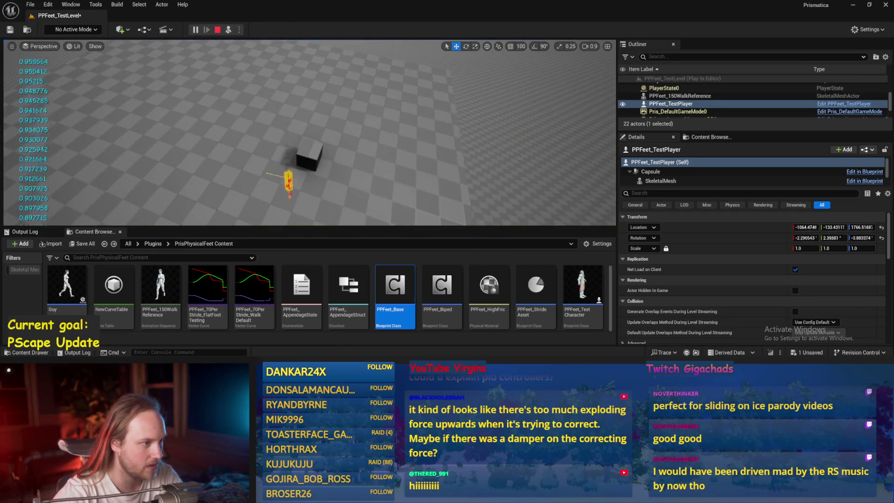
# - Stop the play test and add a Get World Location node from Character Capsule
pyautogui.press('Escape')
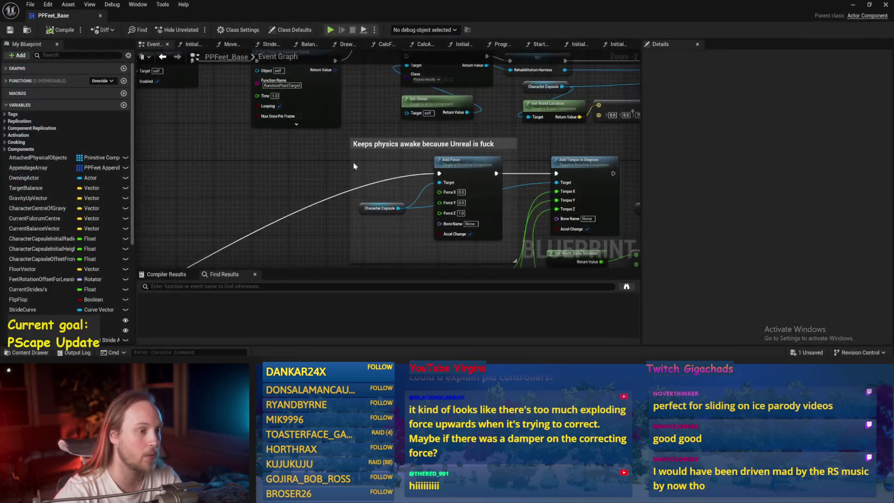
pyautogui.hotkey('ctrl', 's')
pyautogui.moveTo(330, 153)
pyautogui.mouseDown()
pyautogui.moveTo(434, 174)
pyautogui.moveTo(492, 153)
pyautogui.mouseUp()
pyautogui.scroll(4, 492, 153)
pyautogui.scroll(-1, 427, 191)
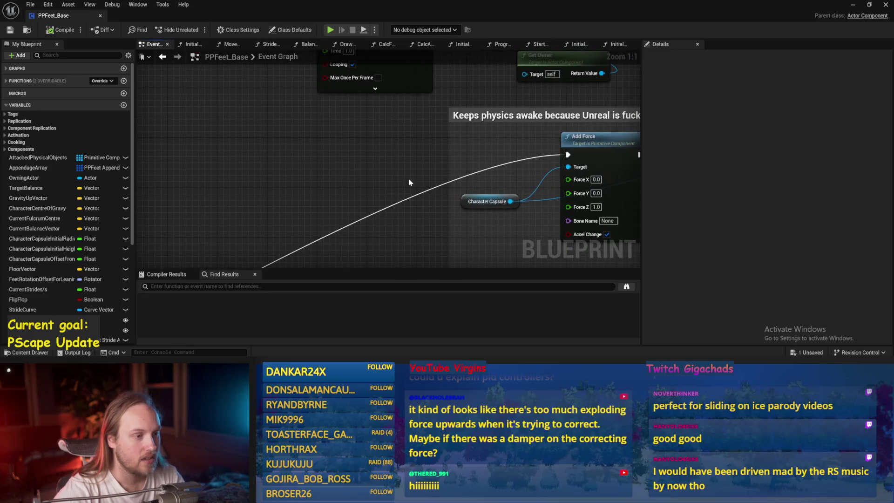
pyautogui.click(467, 207)
pyautogui.moveTo(467, 209)
pyautogui.mouseDown()
pyautogui.moveTo(221, 191)
pyautogui.moveTo(304, 153)
pyautogui.mouseUp()
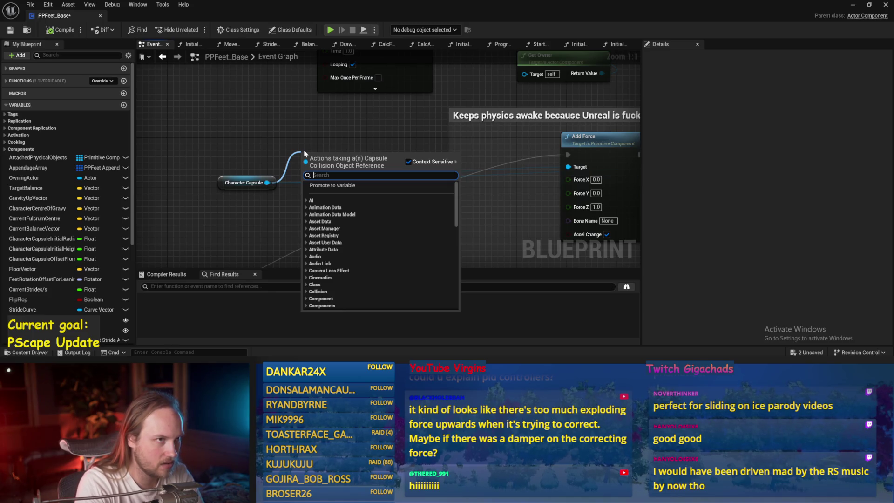
pyautogui.write('location')
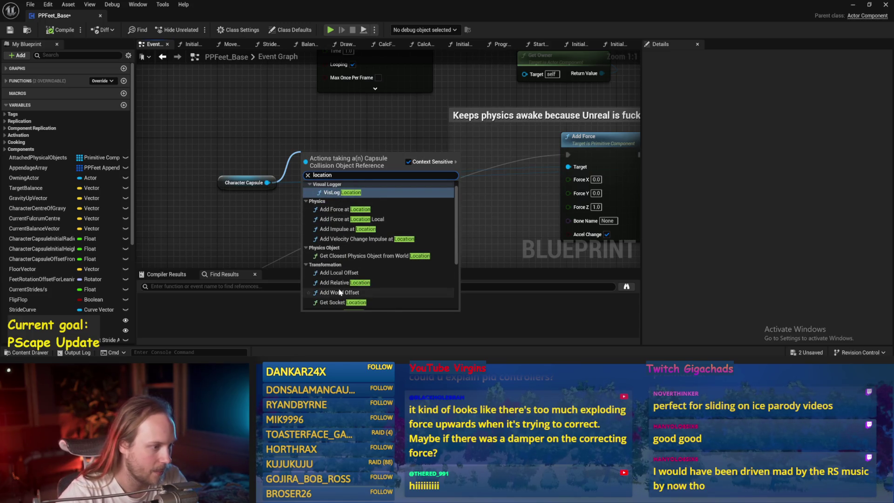
pyautogui.scroll(-3, 336, 289)
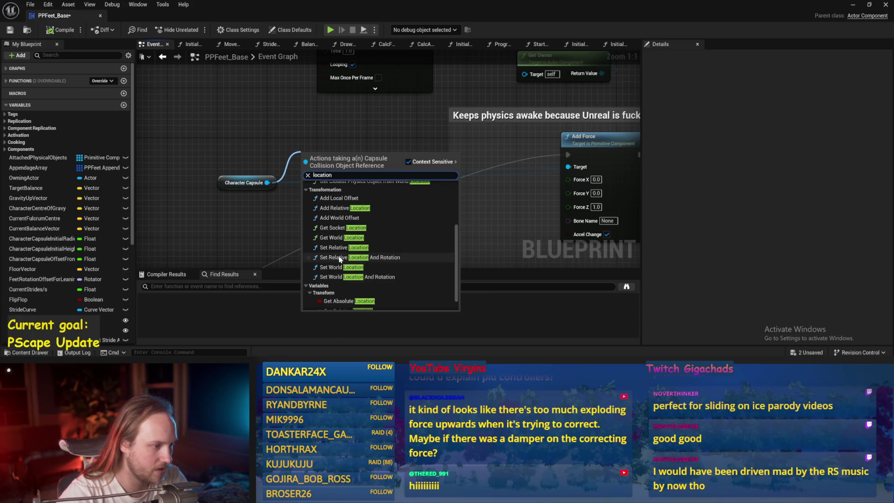
pyautogui.click(344, 238)
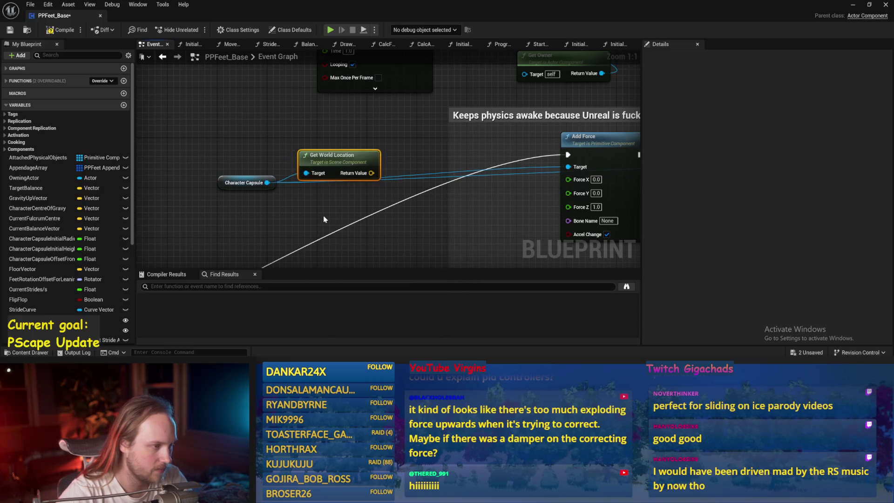
# - Split the world location output into X, Y, Z and place a Make Literal Float node
pyautogui.rightClick(372, 179)
pyautogui.click(405, 219)
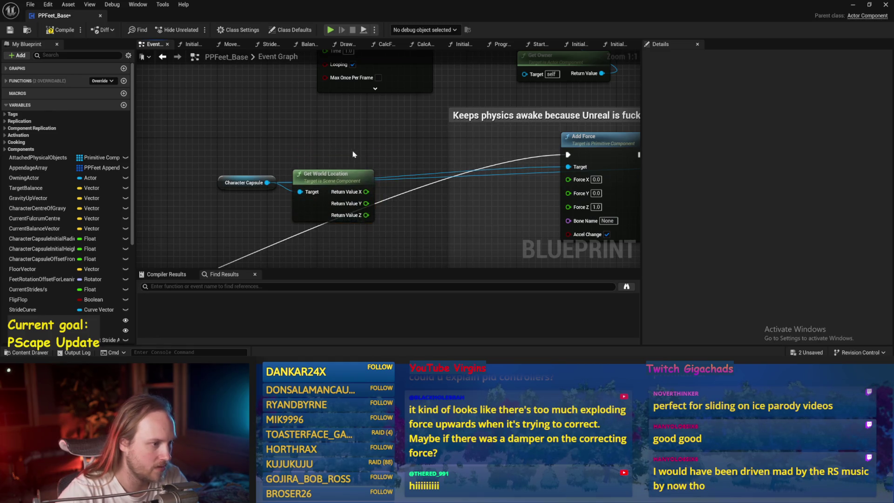
pyautogui.moveTo(336, 159); pyautogui.dragTo(247, 145)
pyautogui.rightClick(340, 128)
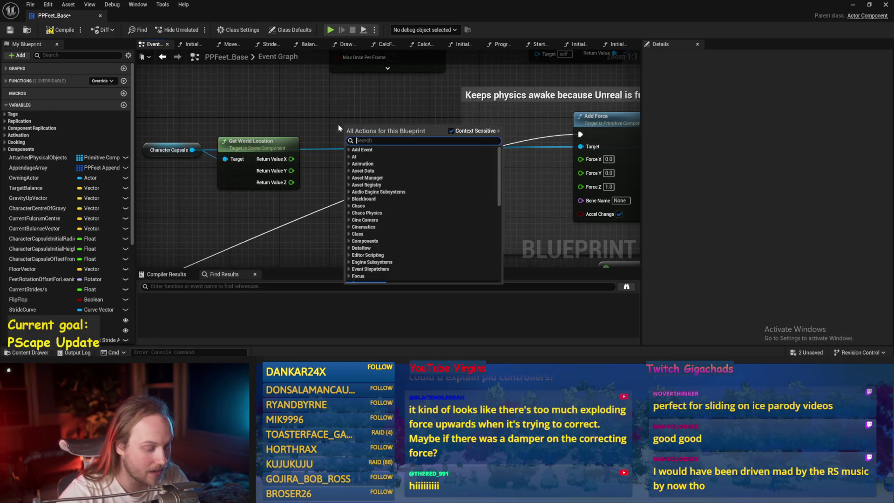
pyautogui.click(289, 126)
pyautogui.rightClick(289, 125)
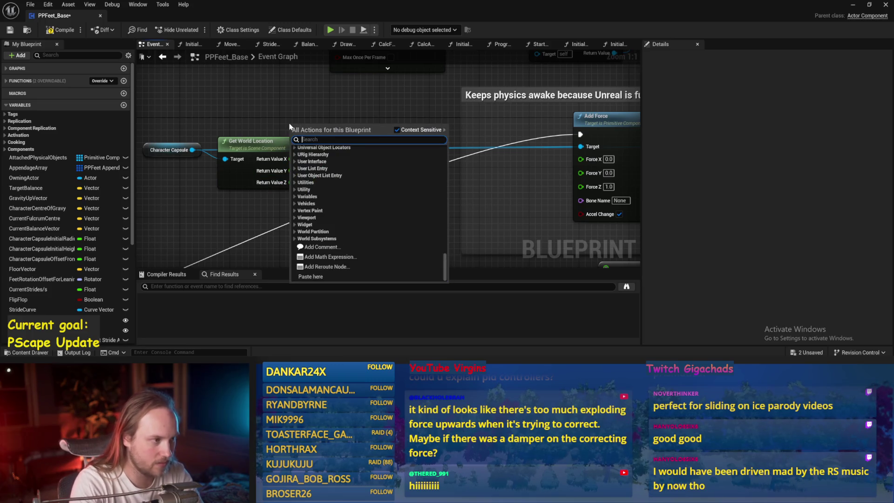
pyautogui.write('make literal float')
pyautogui.press('Return')
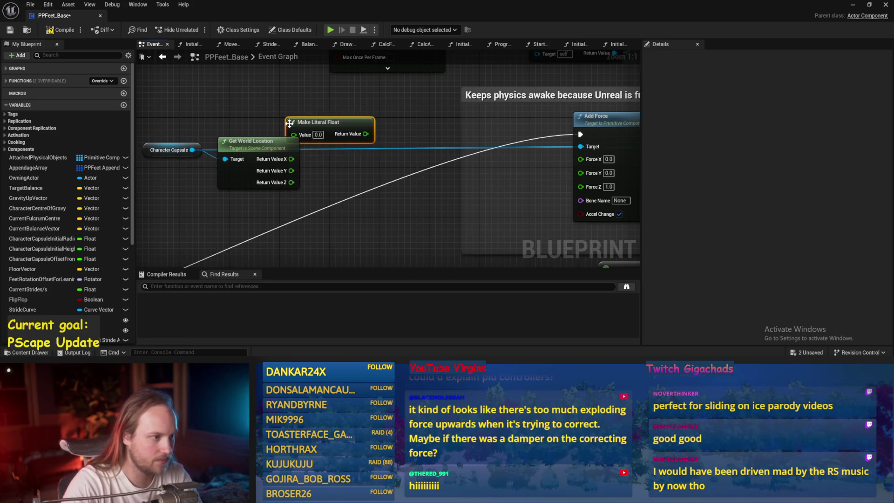
# - Create a math node from the literal float (2500) and wire it to its top input
pyautogui.moveTo(324, 122); pyautogui.dragTo(262, 98)
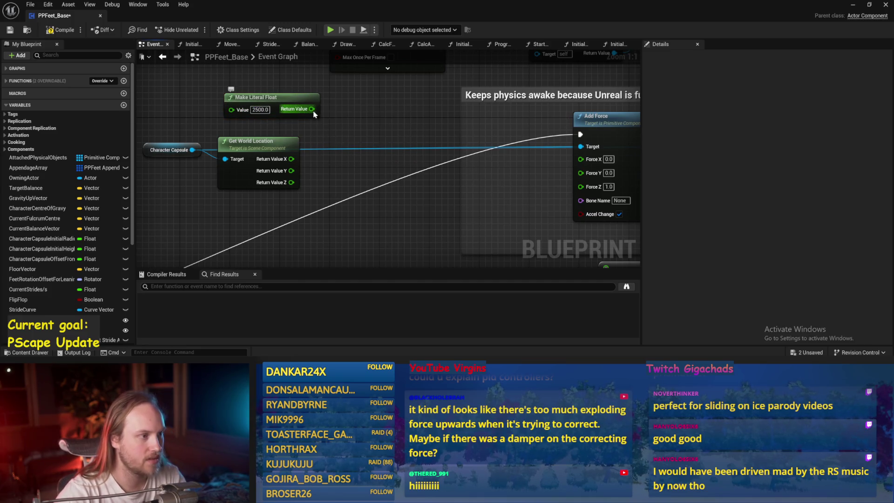
pyautogui.moveTo(313, 112); pyautogui.dragTo(312, 123)
pyautogui.moveTo(257, 114); pyautogui.dragTo(395, 148)
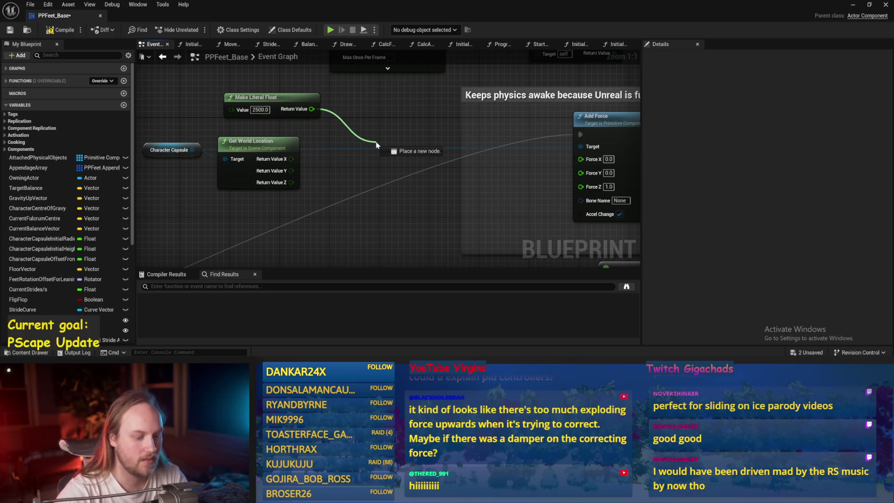
pyautogui.write('add')
pyautogui.press('Return')
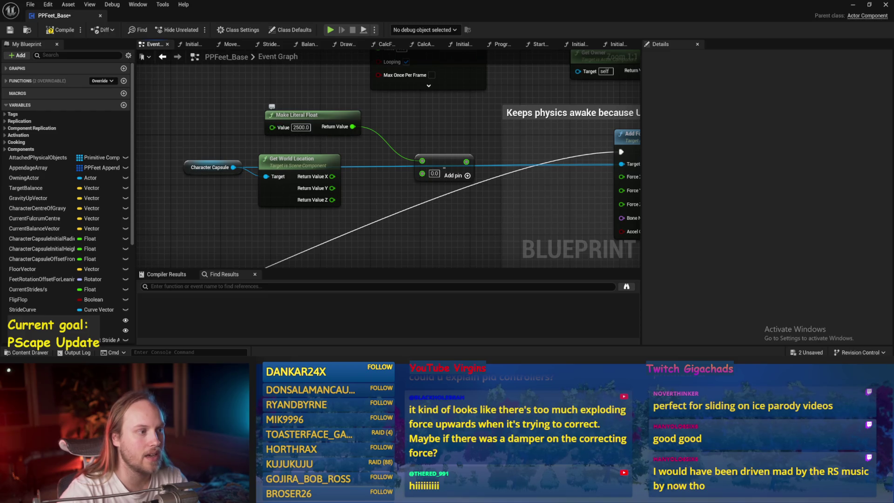
pyautogui.moveTo(371, 163); pyautogui.dragTo(336, 148)
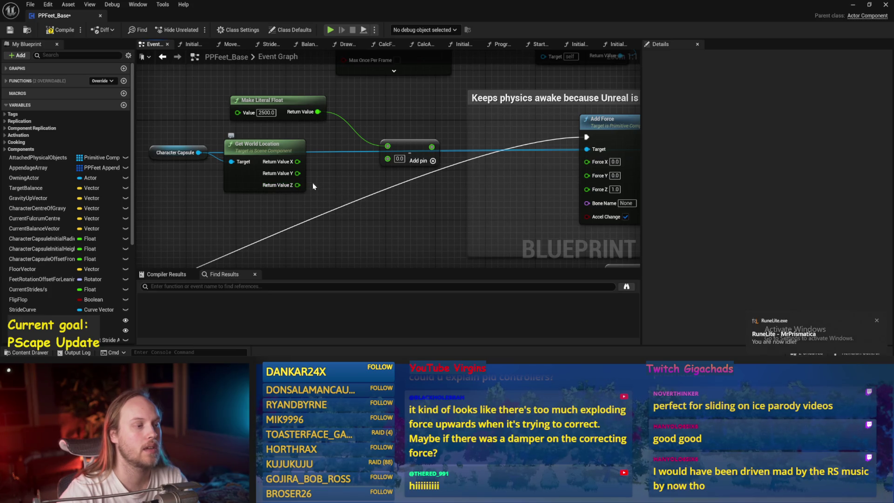
pyautogui.moveTo(388, 146); pyautogui.dragTo(387, 161)
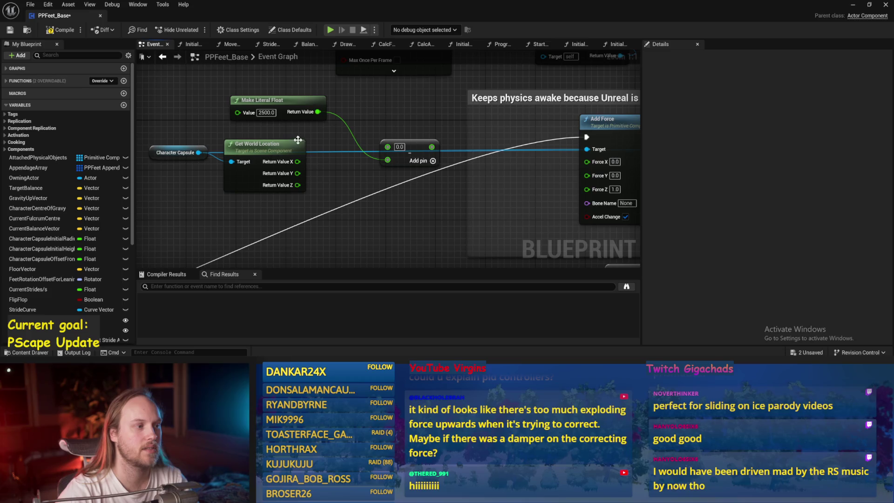
pyautogui.moveTo(318, 112)
pyautogui.mouseDown()
pyautogui.moveTo(361, 117)
pyautogui.moveTo(394, 152)
pyautogui.mouseUp()
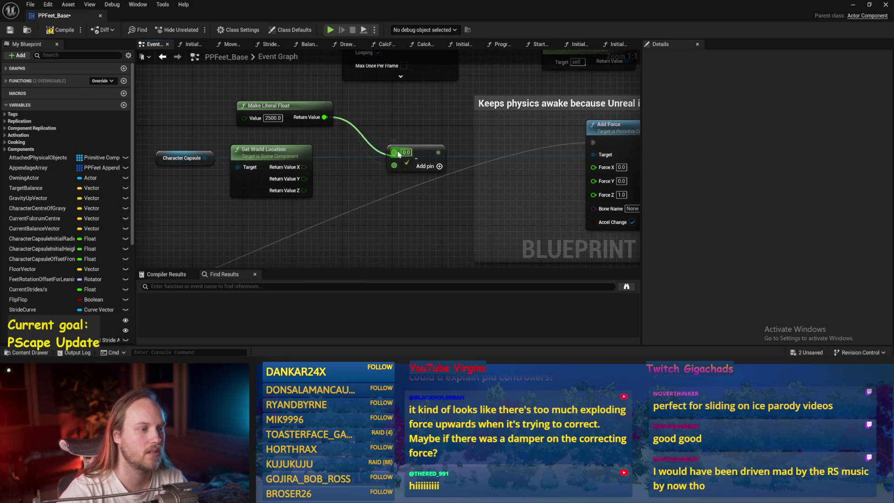
pyautogui.keyDown('alt'); pyautogui.click(394, 163); pyautogui.keyUp('alt')
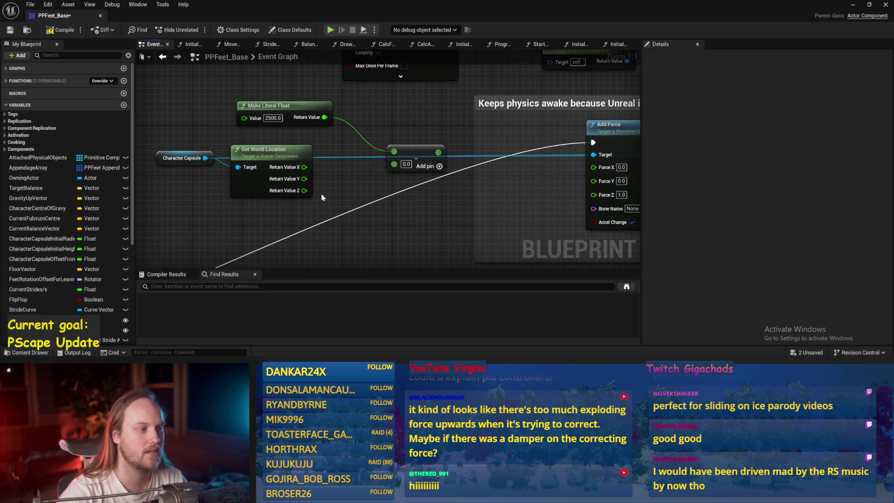
# - Feed world Z into the subtract node's bottom input, wire the result to Force Z, and save
pyautogui.moveTo(298, 192)
pyautogui.mouseDown()
pyautogui.moveTo(394, 164)
pyautogui.moveTo(350, 164)
pyautogui.mouseUp()
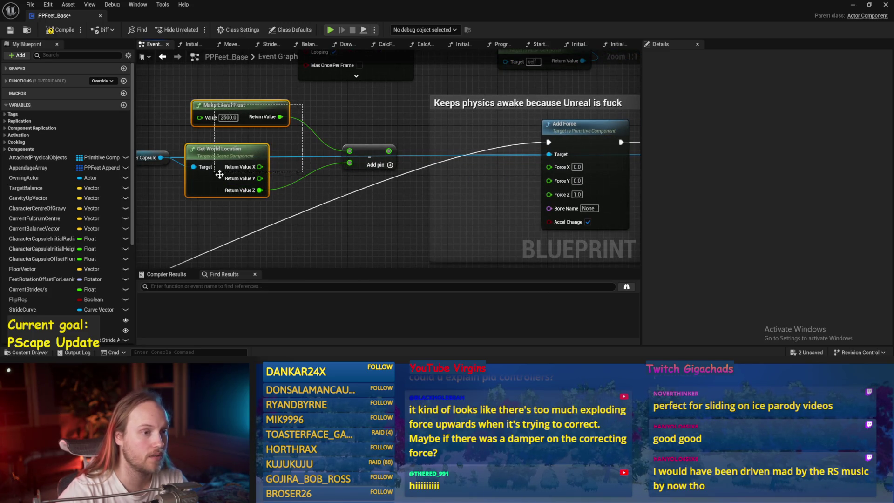
pyautogui.moveTo(357, 207); pyautogui.dragTo(261, 168)
pyautogui.moveTo(297, 114); pyautogui.dragTo(456, 156)
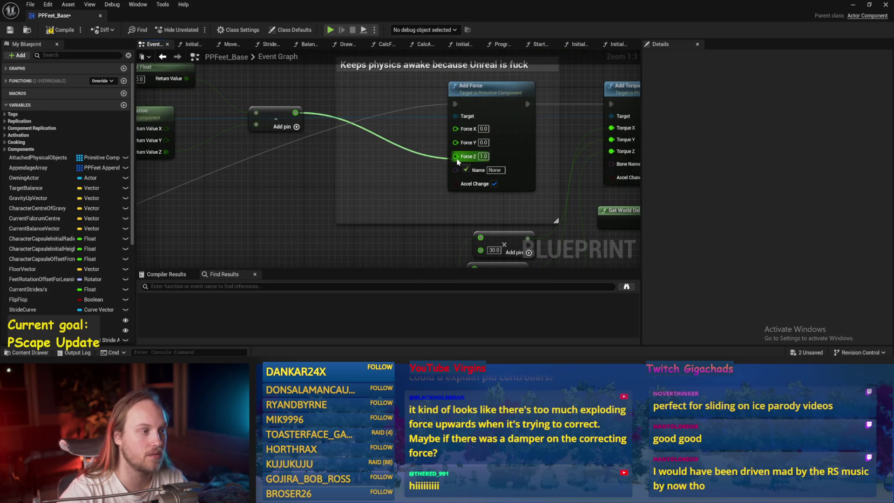
pyautogui.moveTo(284, 115)
pyautogui.mouseDown()
pyautogui.moveTo(348, 127)
pyautogui.moveTo(341, 145)
pyautogui.mouseUp()
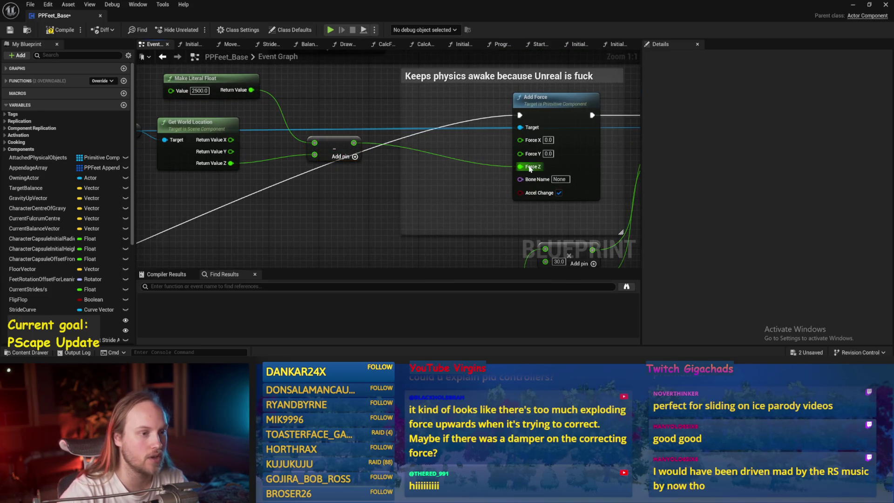
pyautogui.hotkey('ctrl', 's')
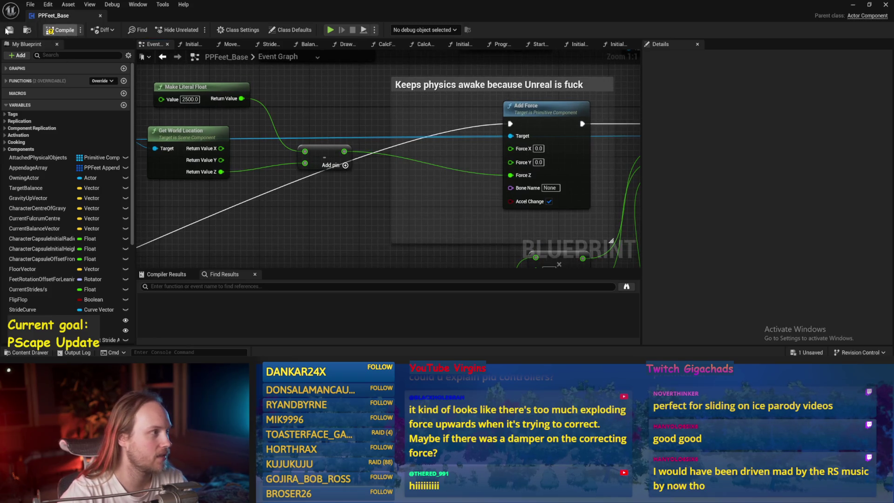
# - Insert a multiply-by-2.0 node after the subtraction and save the blueprint
pyautogui.scroll(-2, 353, 180)
pyautogui.rightClick(353, 184)
pyautogui.press('Escape')
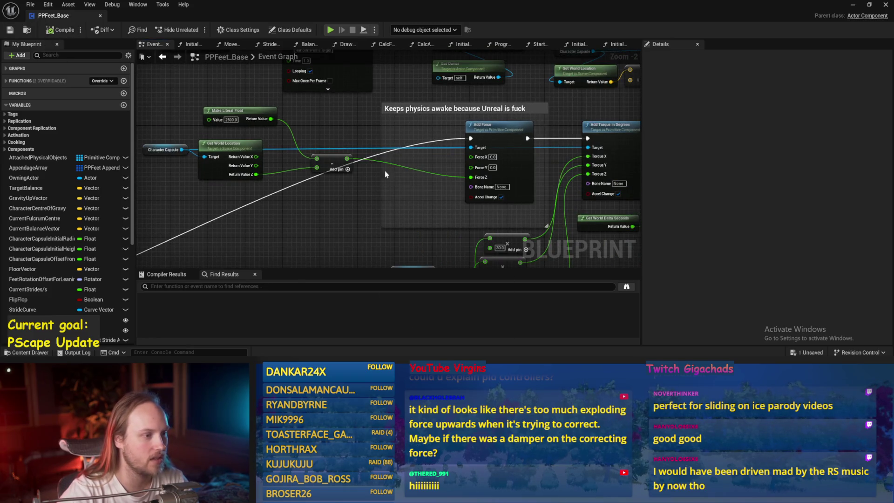
pyautogui.moveTo(336, 163)
pyautogui.mouseDown()
pyautogui.moveTo(303, 177)
pyautogui.moveTo(361, 189)
pyautogui.moveTo(505, 170)
pyautogui.mouseUp()
pyautogui.click(373, 250)
pyautogui.scroll(2, 365, 193)
pyautogui.write('2')
pyautogui.press('Return')
pyautogui.moveTo(380, 184); pyautogui.dragTo(393, 188)
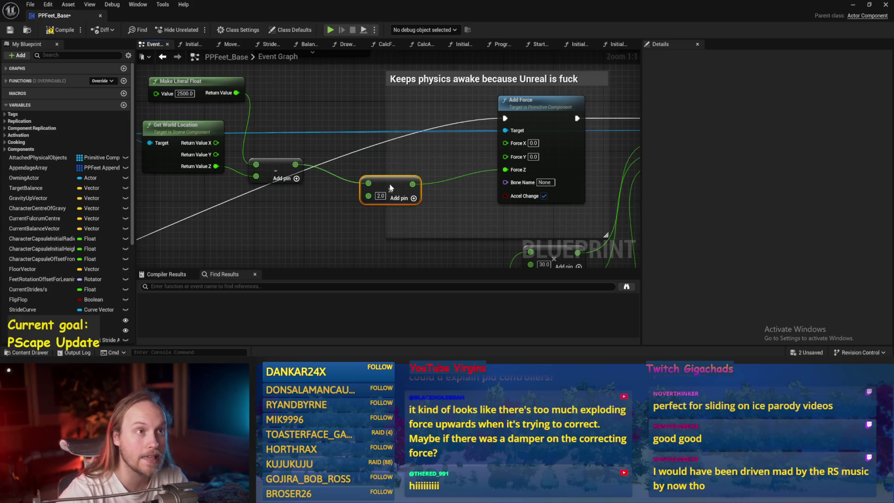
pyautogui.hotkey('ctrl', 's')
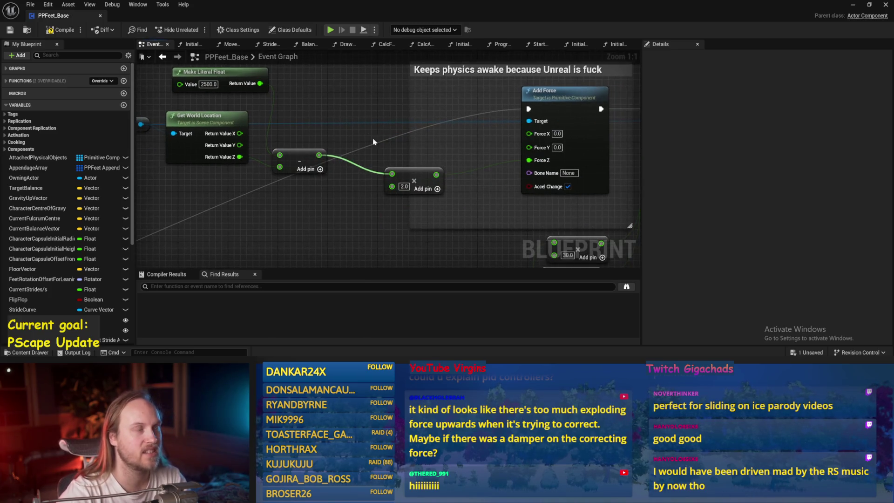
pyautogui.moveTo(413, 173); pyautogui.dragTo(420, 167)
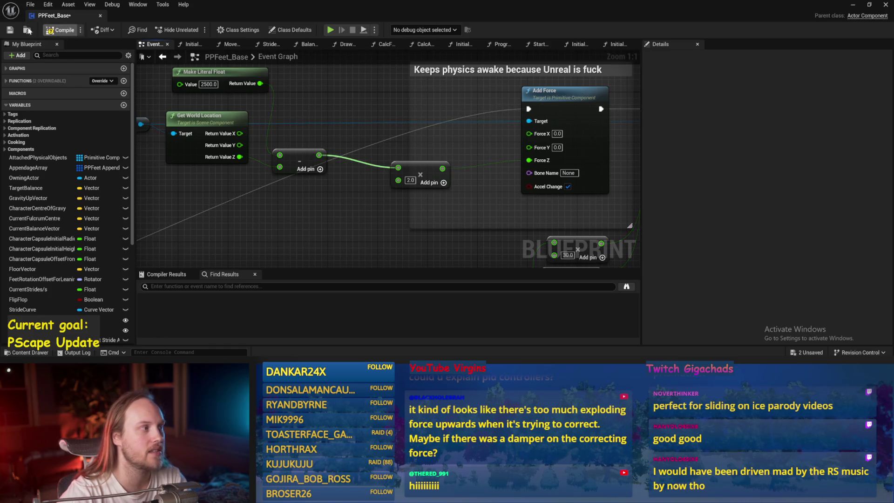
pyautogui.click(9, 31)
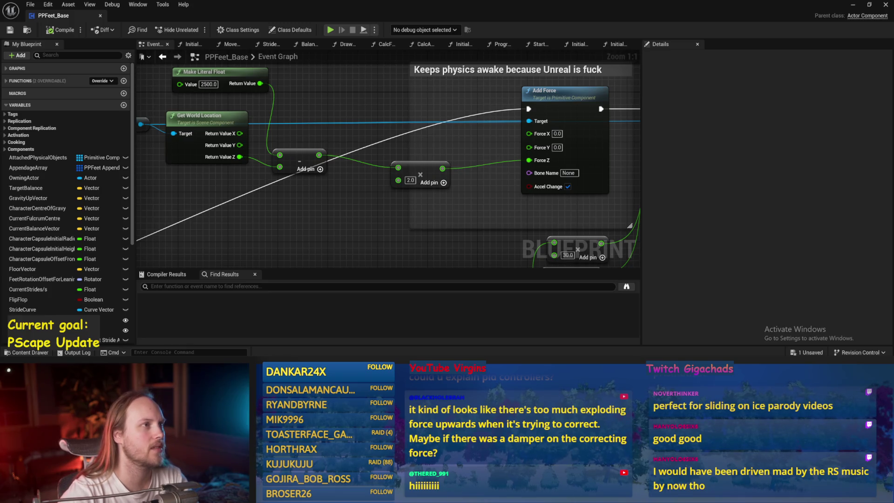
pyautogui.moveTo(352, 146)
pyautogui.mouseDown()
pyautogui.moveTo(348, 162)
pyautogui.moveTo(448, 180)
pyautogui.mouseUp()
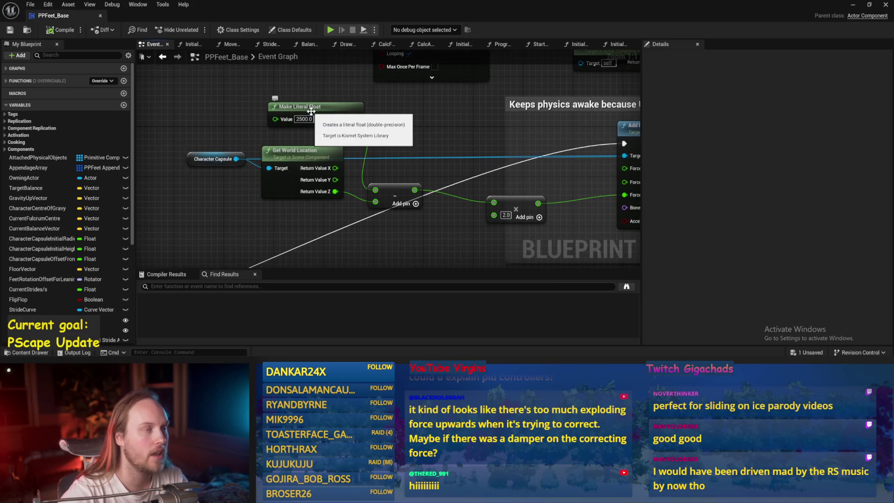
pyautogui.moveTo(332, 127)
pyautogui.mouseDown()
pyautogui.moveTo(292, 152)
pyautogui.moveTo(329, 151)
pyautogui.moveTo(337, 133)
pyautogui.moveTo(276, 109)
pyautogui.moveTo(290, 110)
pyautogui.mouseUp()
pyautogui.click(194, 142)
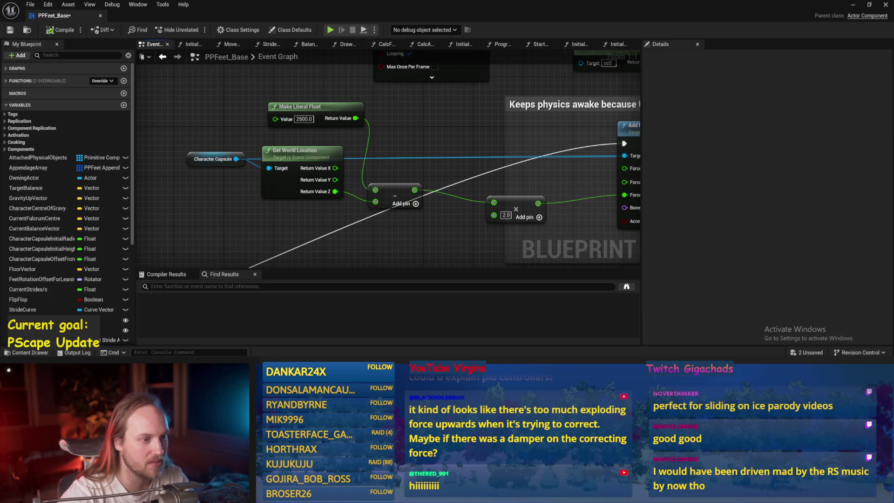
pyautogui.moveTo(387, 185); pyautogui.dragTo(282, 172)
pyautogui.moveTo(410, 195)
pyautogui.mouseDown()
pyautogui.moveTo(398, 187)
pyautogui.moveTo(438, 181)
pyautogui.moveTo(351, 173)
pyautogui.mouseUp()
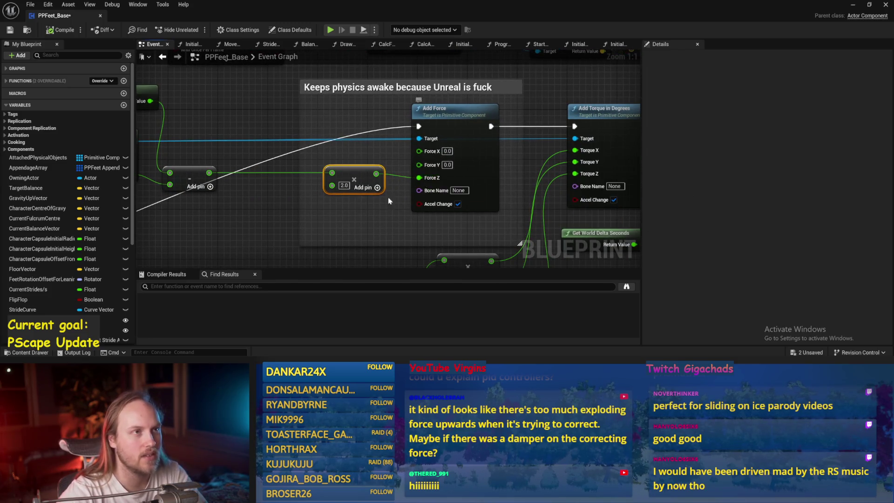
pyautogui.click(387, 224)
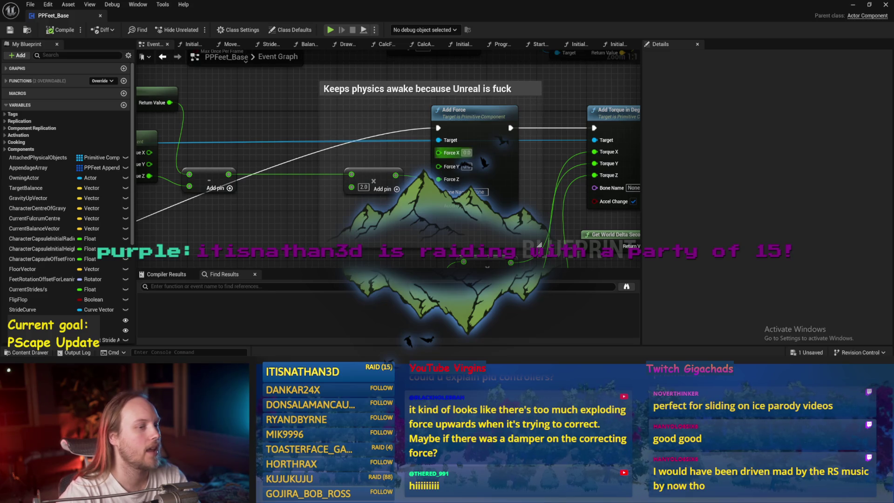
pyautogui.moveTo(571, 62); pyautogui.dragTo(532, 99)
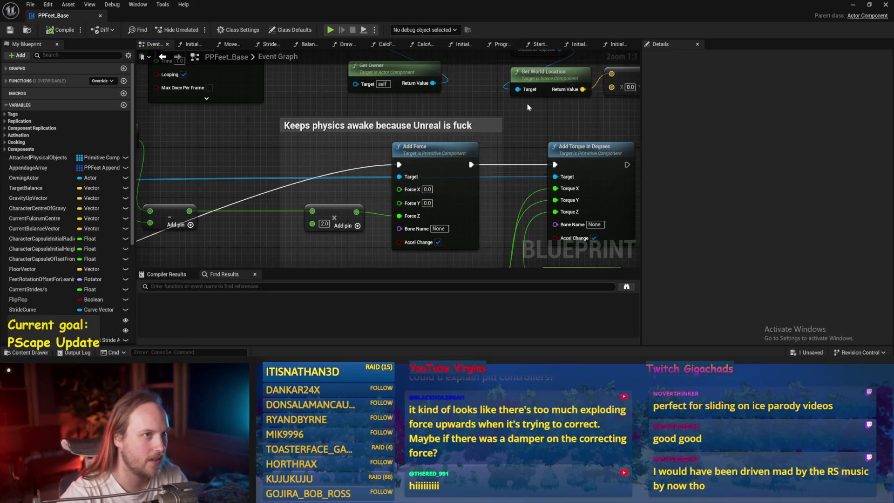
pyautogui.moveTo(249, 93); pyautogui.dragTo(315, 140)
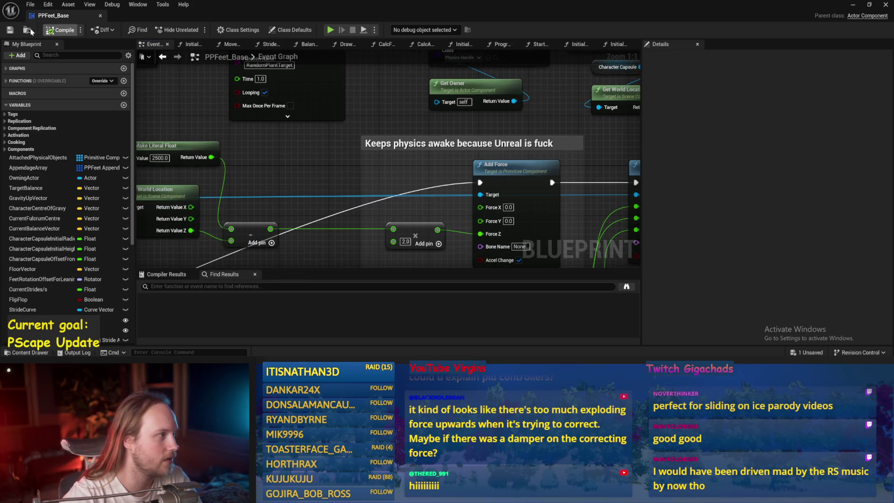
pyautogui.moveTo(322, 172)
pyautogui.mouseDown()
pyautogui.moveTo(336, 122)
pyautogui.moveTo(389, 156)
pyautogui.mouseUp()
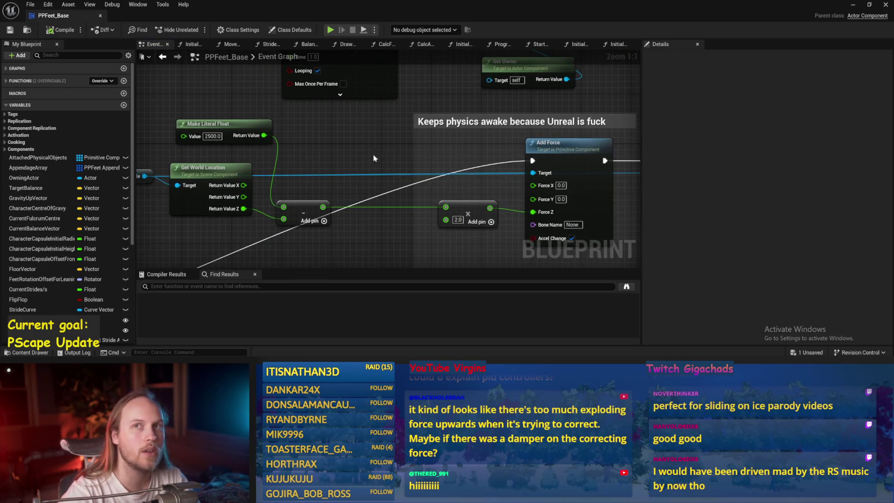
pyautogui.scroll(-2, 444, 143)
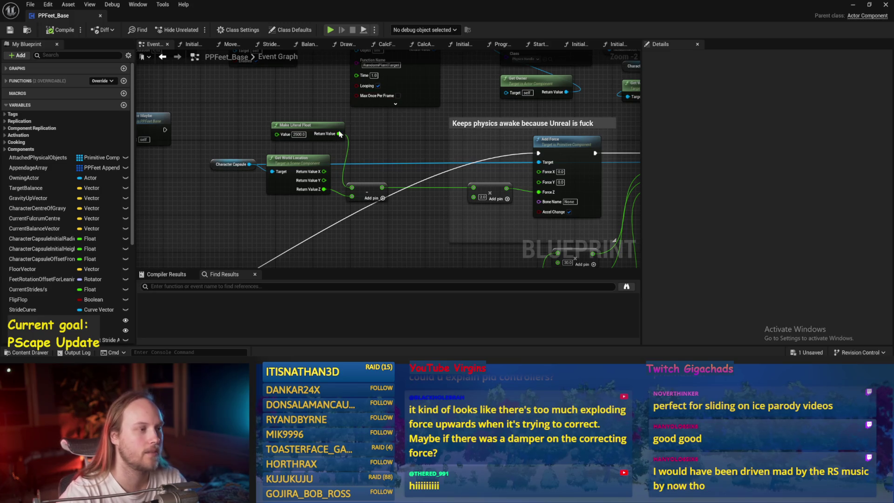
# - Shift the input nodes left and check the Add Torque and Add Force areas
pyautogui.moveTo(389, 122); pyautogui.dragTo(210, 206)
pyautogui.moveTo(368, 192); pyautogui.dragTo(311, 194)
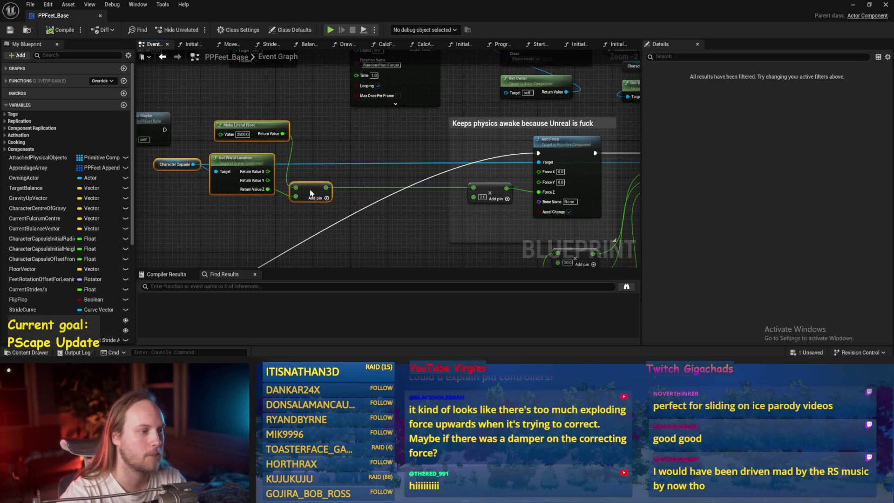
pyautogui.click(350, 157)
pyautogui.moveTo(610, 145); pyautogui.dragTo(536, 117)
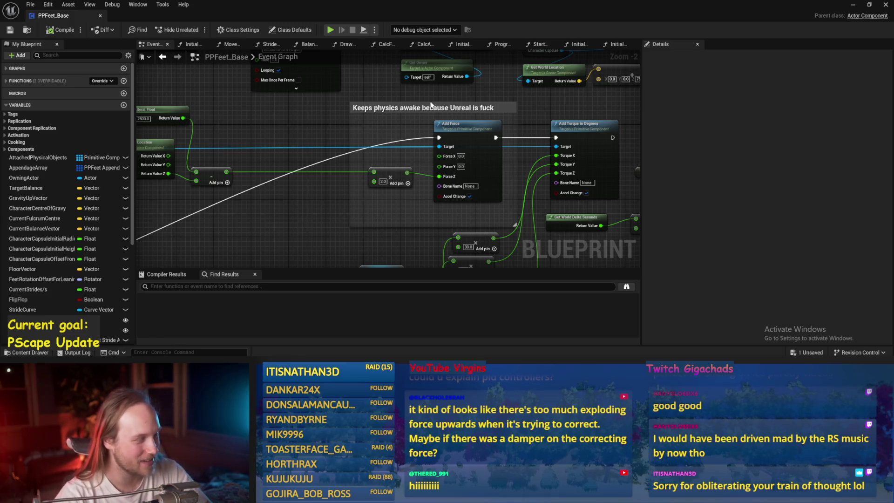
pyautogui.moveTo(328, 194); pyautogui.dragTo(411, 200)
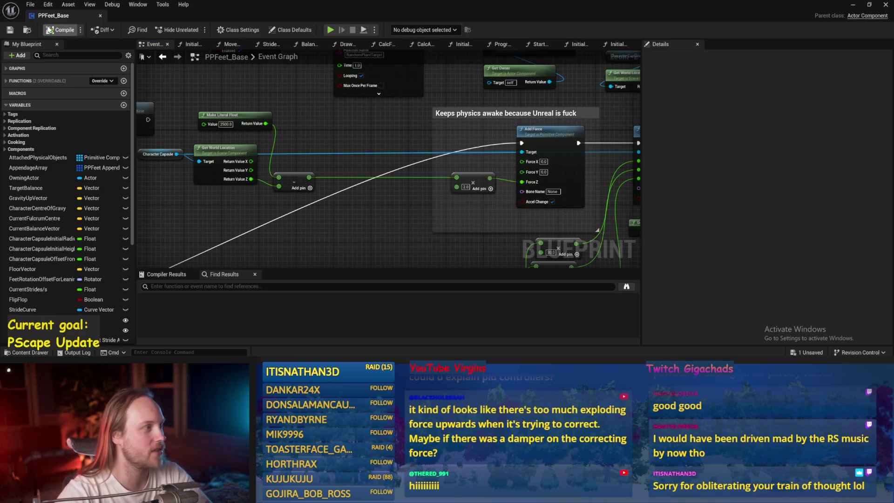
# - Move the four location and subtract nodes down-right toward Add Force, then save
pyautogui.moveTo(255, 141); pyautogui.dragTo(307, 139)
pyautogui.moveTo(187, 104); pyautogui.dragTo(373, 195)
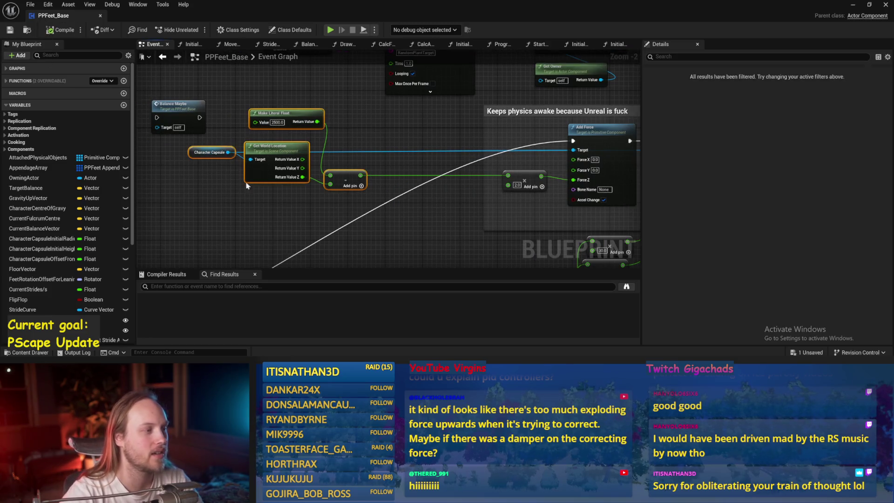
pyautogui.moveTo(287, 154)
pyautogui.mouseDown()
pyautogui.moveTo(301, 172)
pyautogui.moveTo(357, 154)
pyautogui.mouseUp()
pyautogui.click(474, 237)
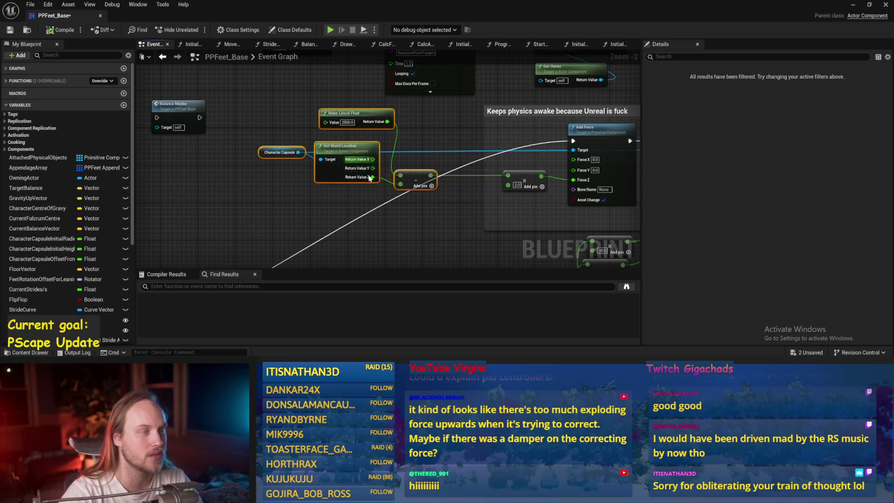
pyautogui.moveTo(474, 237); pyautogui.dragTo(380, 226)
pyautogui.hotkey('ctrl', 's')
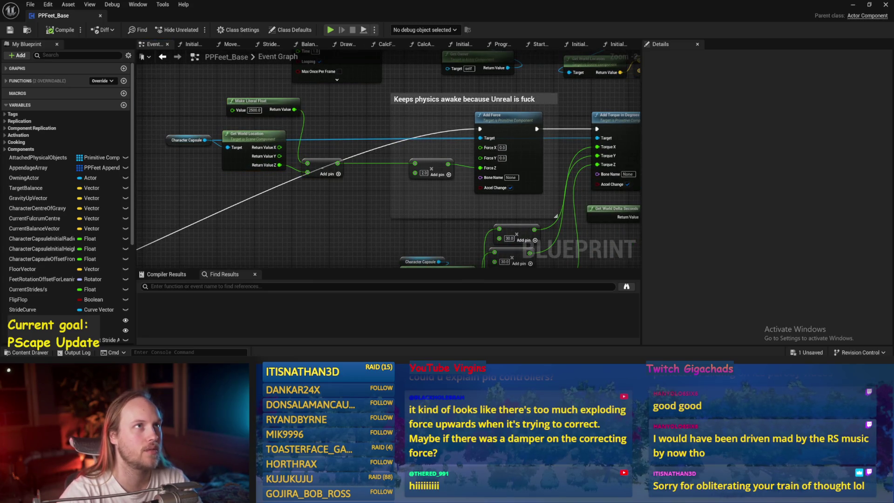
# - Move the ×2.0 multiply node next to the subtract node
pyautogui.moveTo(334, 202); pyautogui.dragTo(369, 212)
pyautogui.scroll(2, 364, 133)
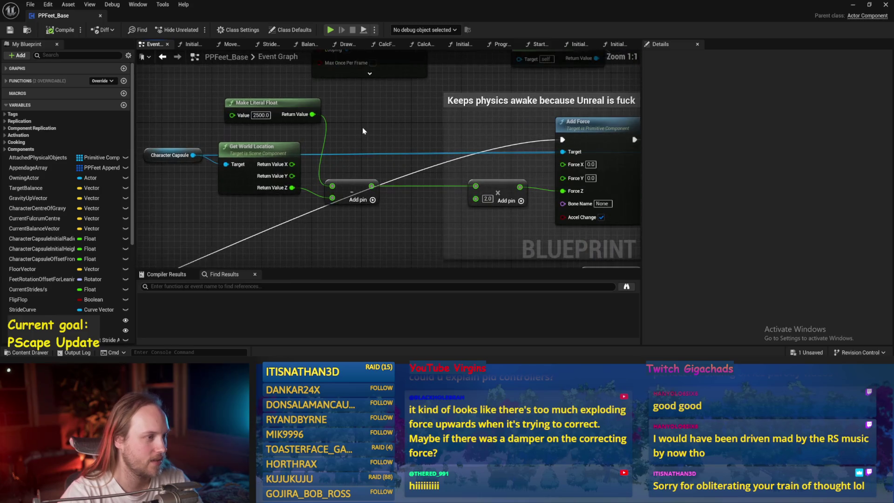
pyautogui.moveTo(251, 74); pyautogui.dragTo(242, 127)
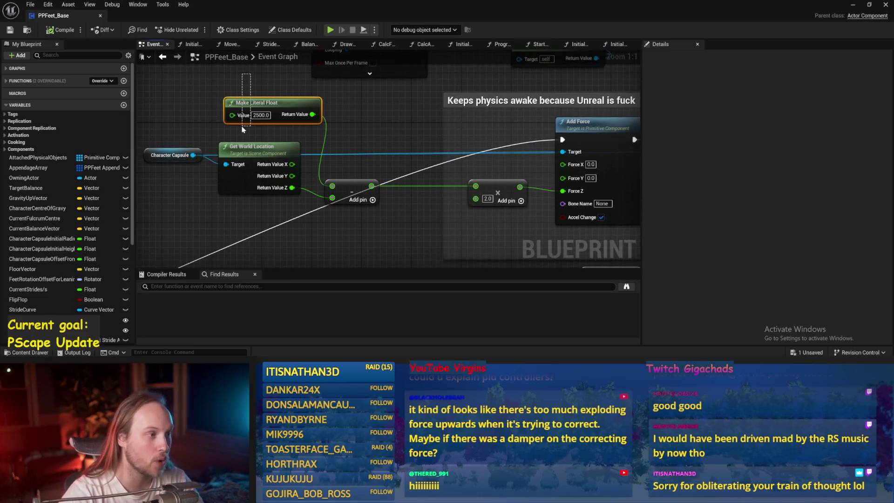
pyautogui.click(214, 120)
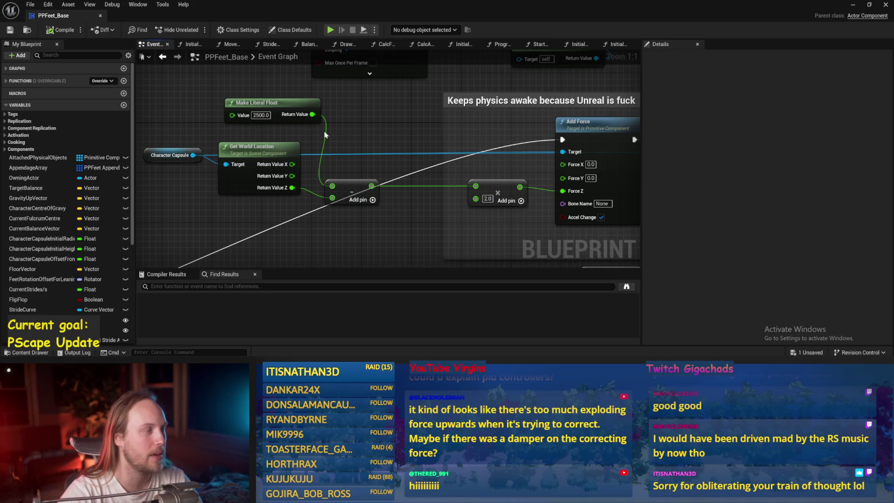
pyautogui.moveTo(362, 150)
pyautogui.mouseDown()
pyautogui.moveTo(406, 149)
pyautogui.moveTo(407, 157)
pyautogui.mouseUp()
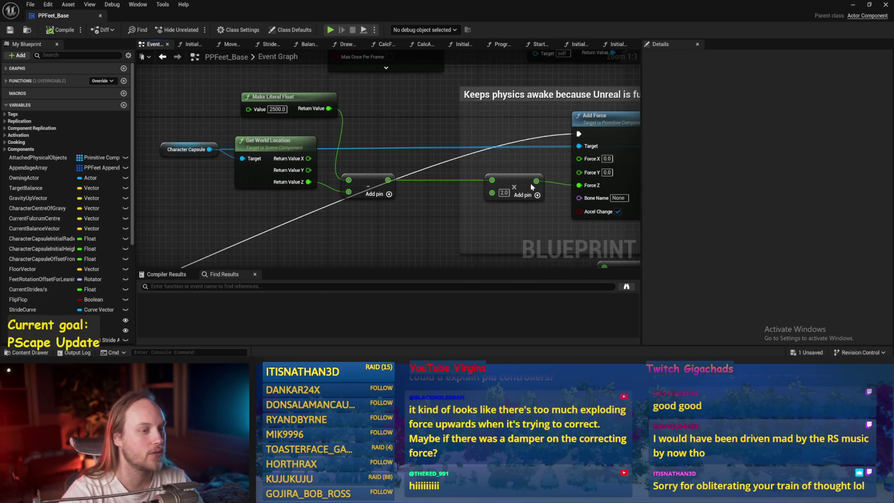
pyautogui.moveTo(523, 182)
pyautogui.mouseDown()
pyautogui.moveTo(447, 182)
pyautogui.moveTo(463, 188)
pyautogui.mouseUp()
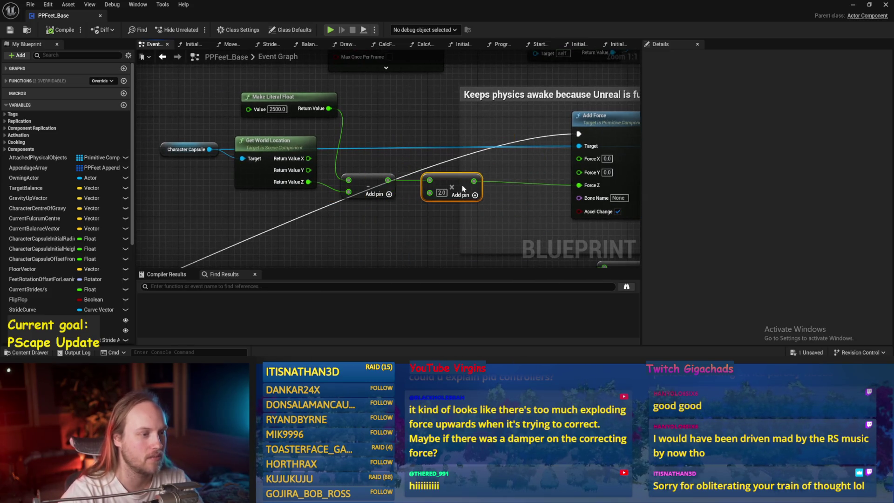
pyautogui.moveTo(259, 187); pyautogui.dragTo(270, 196)
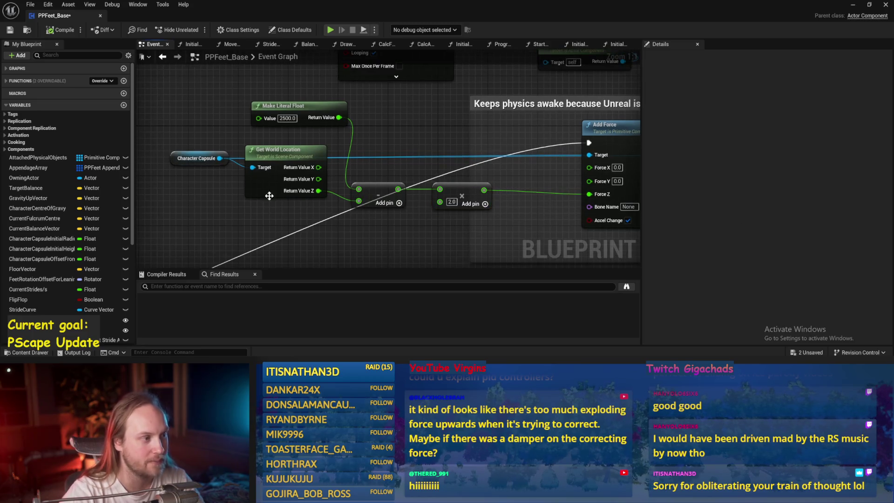
# - Wrap the subtract node in a comment titled 'error'
pyautogui.moveTo(369, 193); pyautogui.dragTo(387, 148)
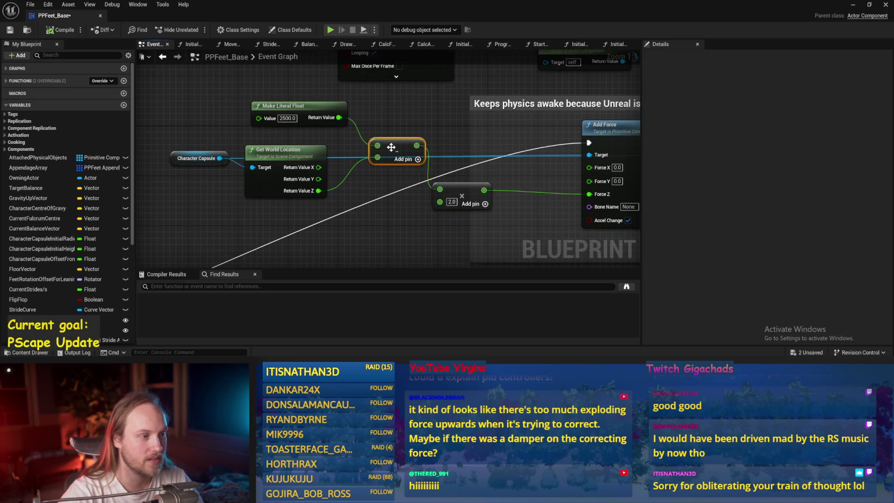
pyautogui.write('c')
pyautogui.write('error')
pyautogui.press('Return')
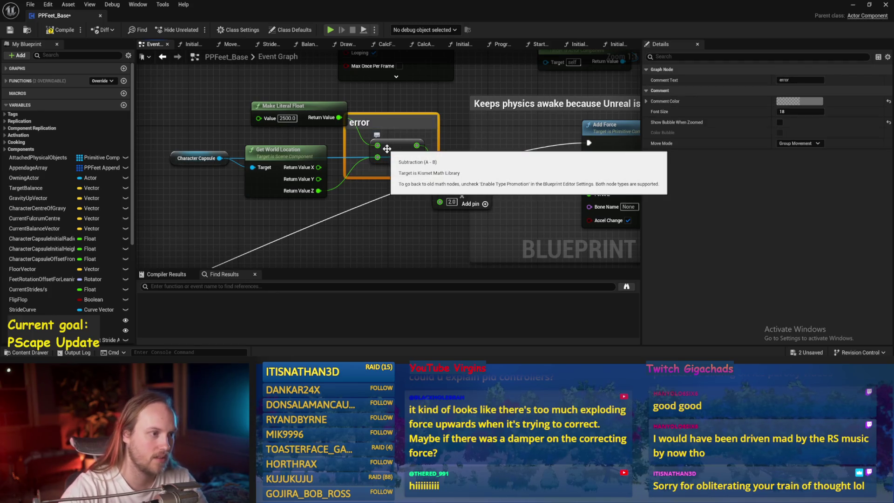
pyautogui.click(451, 115)
# - Add 'where we are' around the capsule location nodes and 'where we wanna be' around Make Literal Float
pyautogui.moveTo(397, 133)
pyautogui.mouseDown()
pyautogui.moveTo(365, 127)
pyautogui.moveTo(364, 118)
pyautogui.mouseUp()
pyautogui.moveTo(298, 226); pyautogui.dragTo(137, 137)
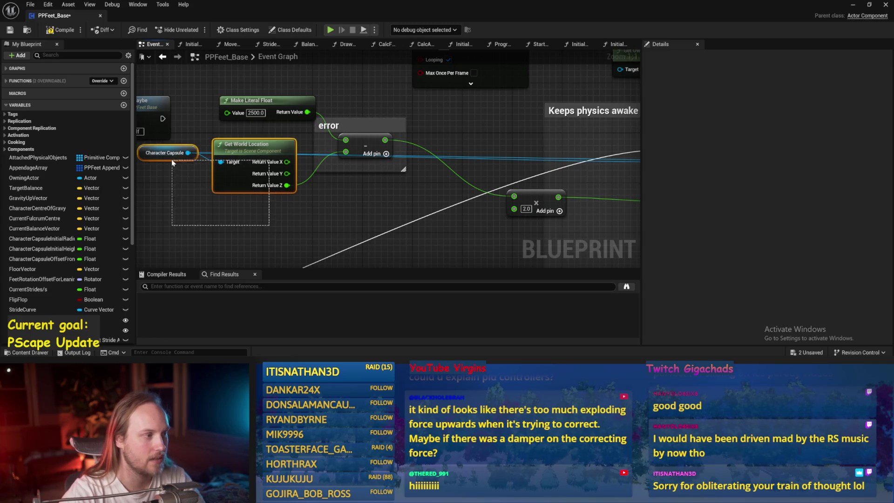
pyautogui.write('c')
pyautogui.write('where we are')
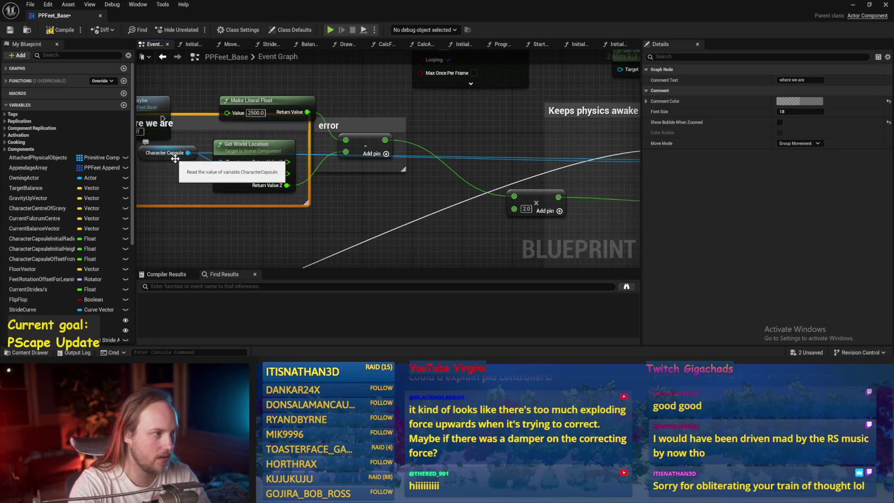
pyautogui.moveTo(259, 101)
pyautogui.mouseDown()
pyautogui.moveTo(394, 147)
pyautogui.moveTo(393, 128)
pyautogui.mouseUp()
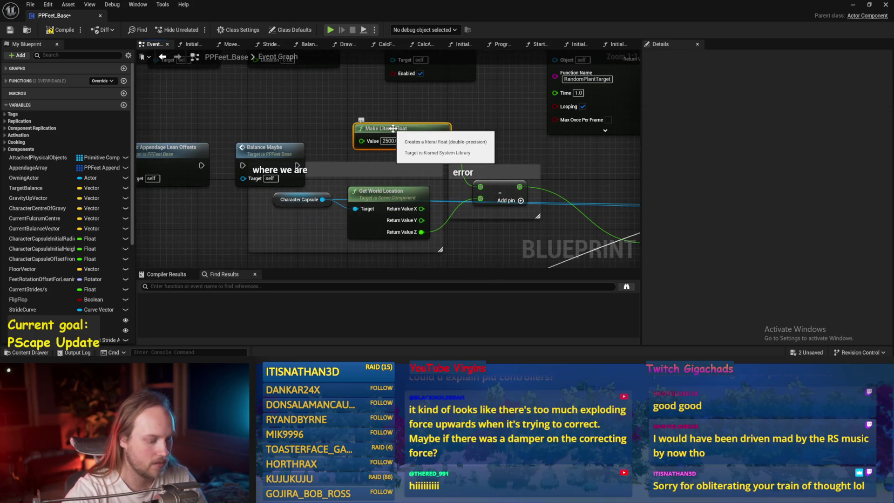
pyautogui.write('c')
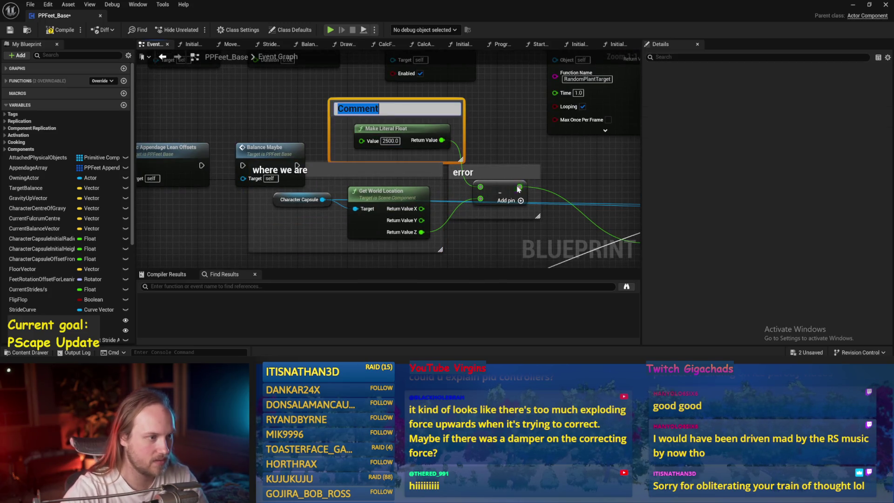
pyautogui.write('where we wan')
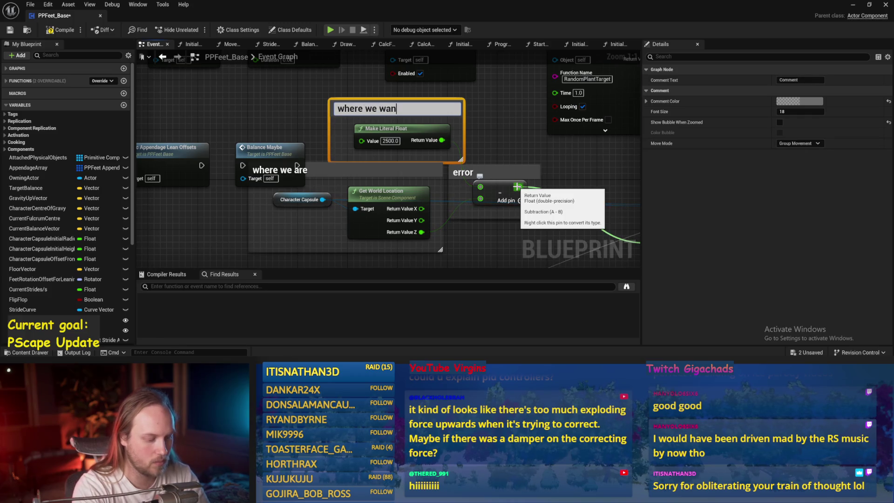
pyautogui.write('na be')
pyautogui.press('Return')
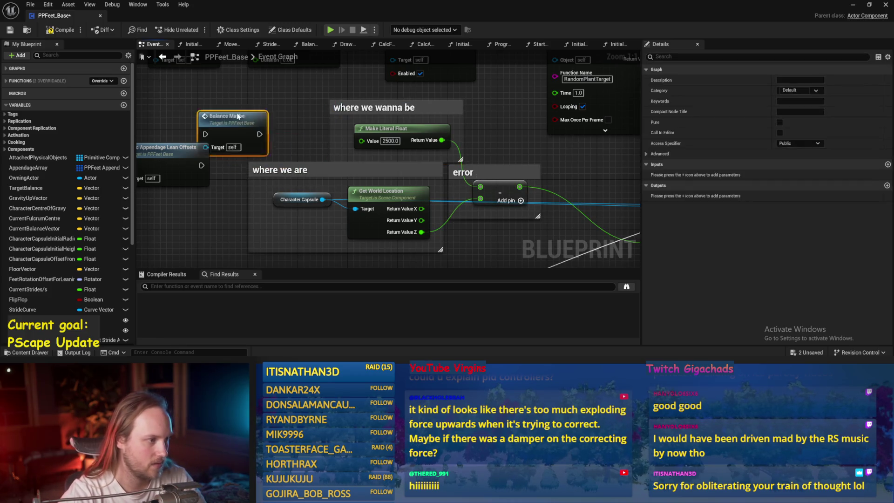
# - Move the multiply node beside the subtract node
pyautogui.moveTo(341, 133); pyautogui.dragTo(215, 92)
pyautogui.moveTo(472, 208); pyautogui.dragTo(301, 180)
pyautogui.moveTo(368, 186); pyautogui.dragTo(292, 187)
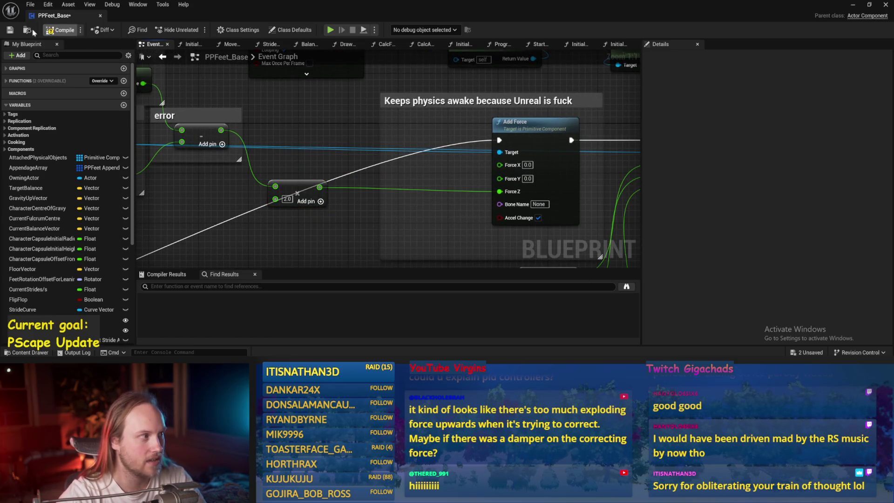
# - Run a play test from the level editor to watch the capsule balance, then return to the blueprint
pyautogui.click(853, 5)
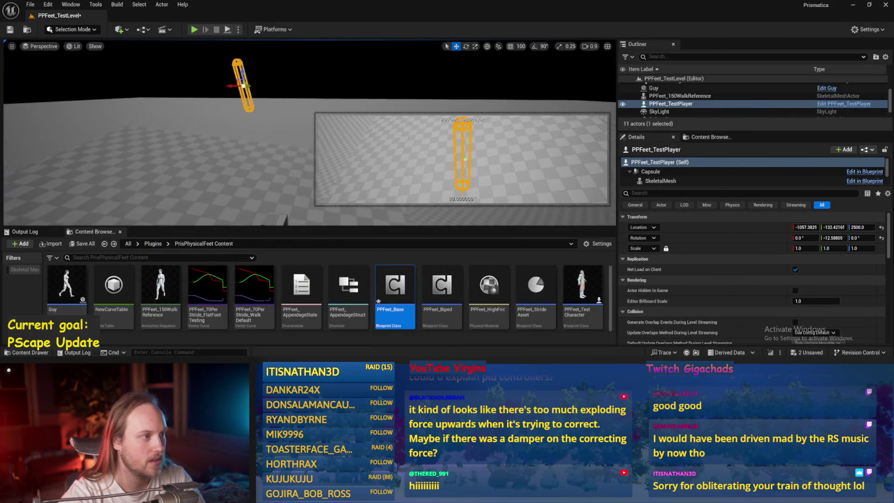
pyautogui.click(194, 30)
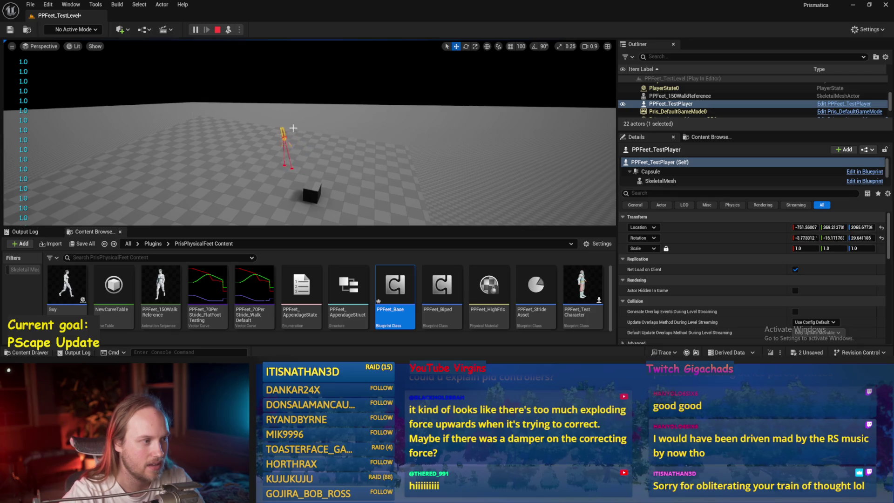
pyautogui.hotkey('alt', 'Tab')
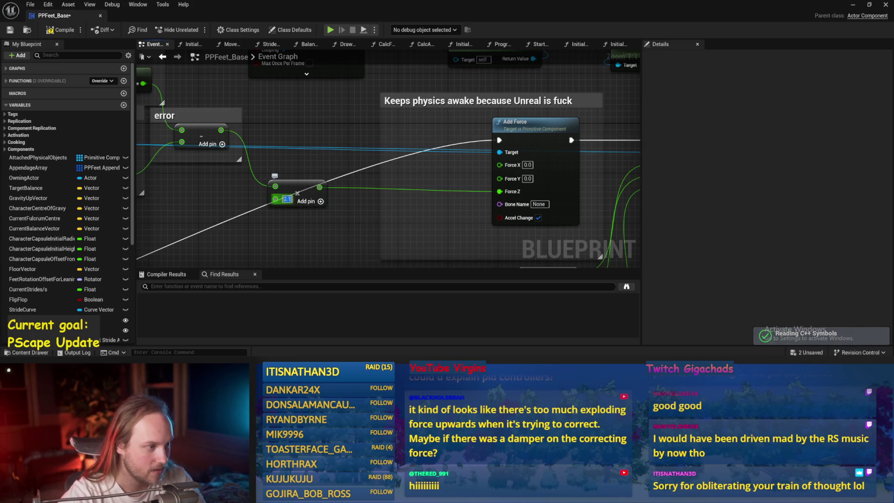
# - Change the multiplier to 10.0 and save PPFeet_Base
pyautogui.write('10')
pyautogui.press('Return')
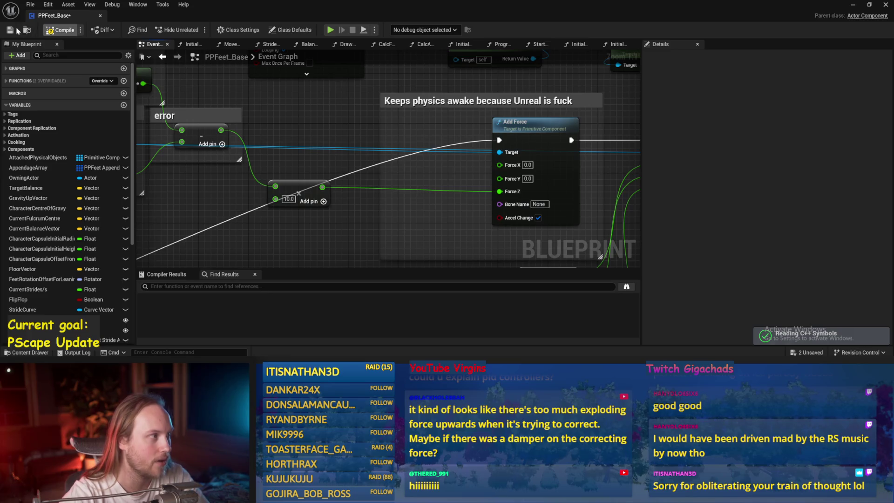
pyautogui.click(17, 30)
# - Play-test the stronger multiplier in the test level, then bring the blueprint back
pyautogui.hotkey('alt', 'Tab')
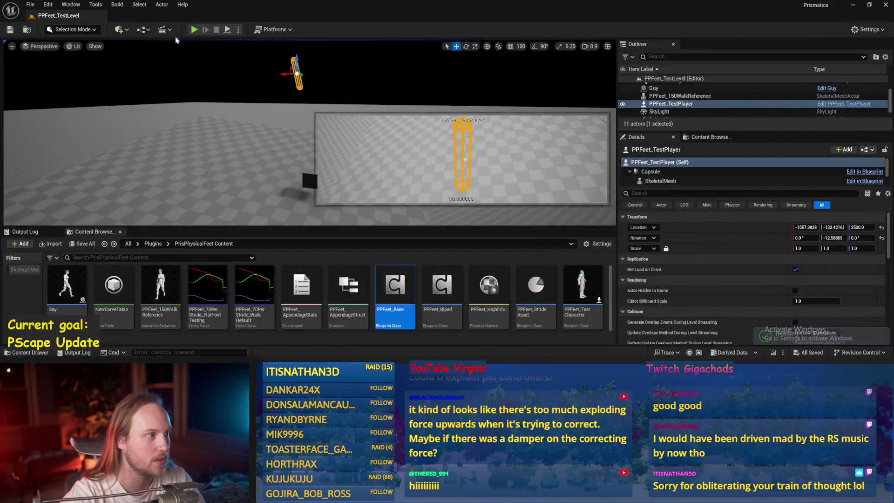
pyautogui.click(229, 30)
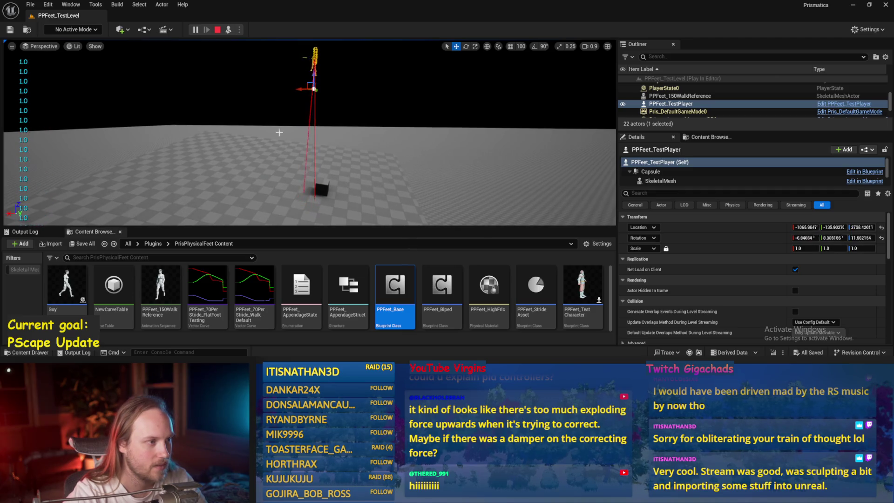
pyautogui.press('Escape')
pyautogui.click(328, 334)
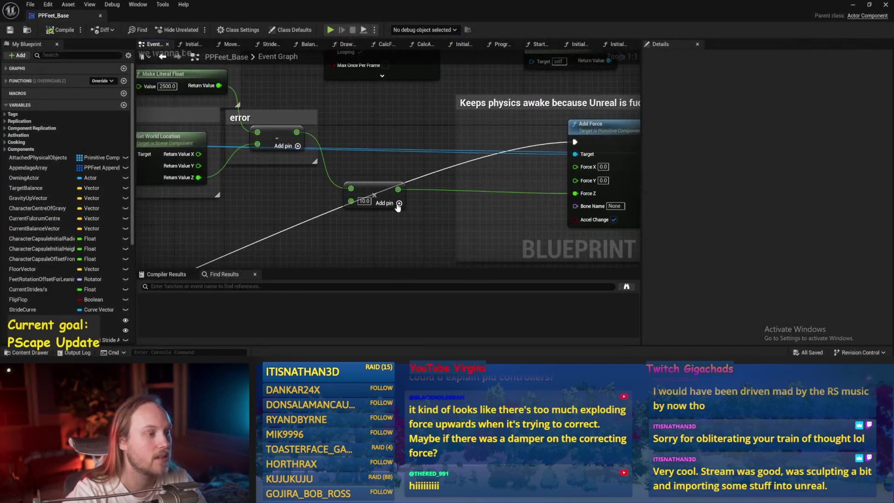
# - Remove the math node's extra 0.0 input pin, then compile and save
pyautogui.scroll(-2, 340, 219)
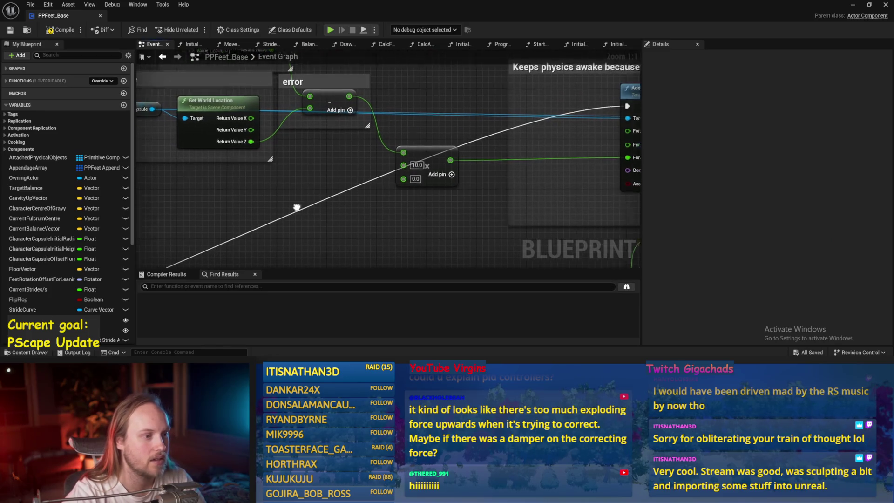
pyautogui.scroll(2, 373, 184)
pyautogui.rightClick(424, 174)
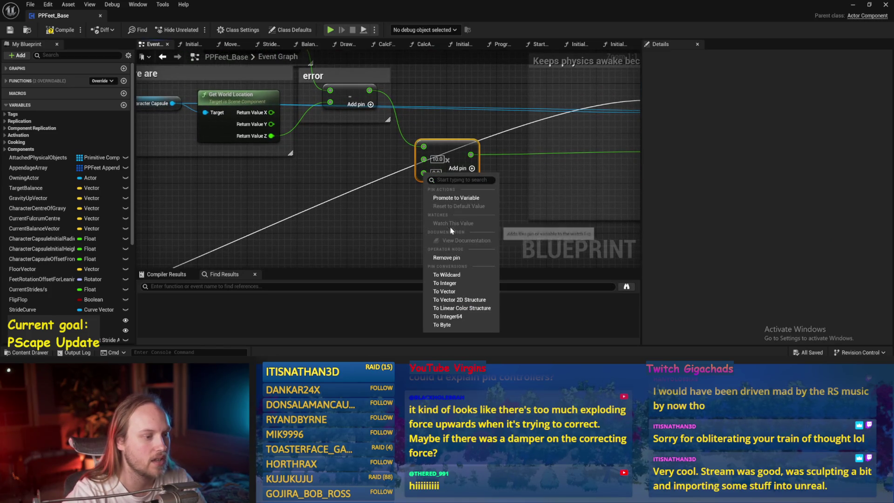
pyautogui.click(445, 258)
pyautogui.click(360, 229)
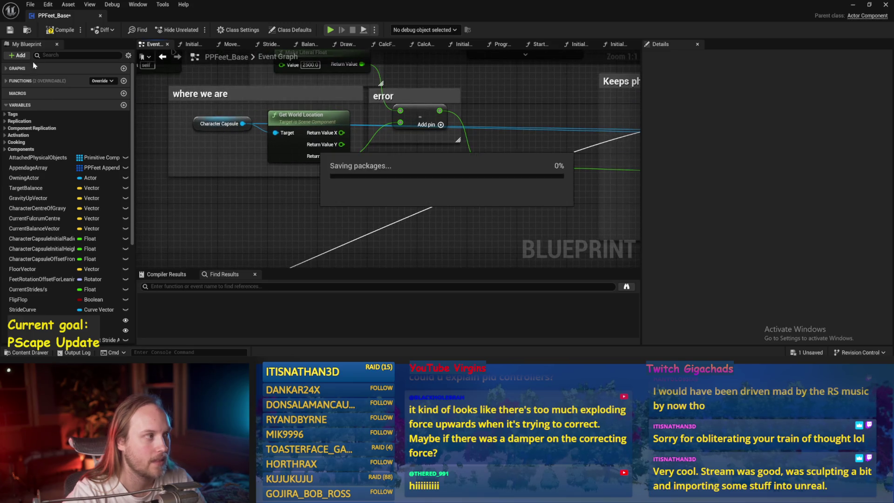
pyautogui.click(60, 30)
pyautogui.click(9, 30)
# - Reposition the ×10.0 math node and Character Capsule, then drag a new wire from Character Capsule
pyautogui.scroll(-1, 350, 198)
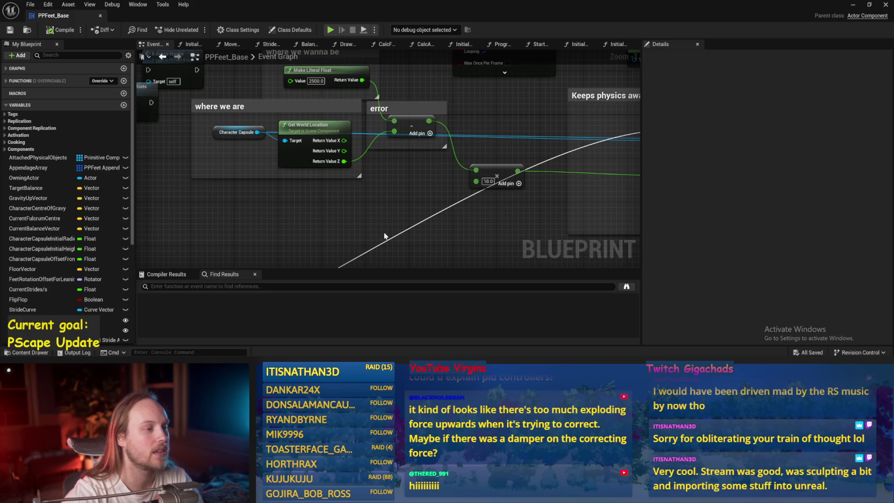
pyautogui.moveTo(384, 236); pyautogui.dragTo(353, 207)
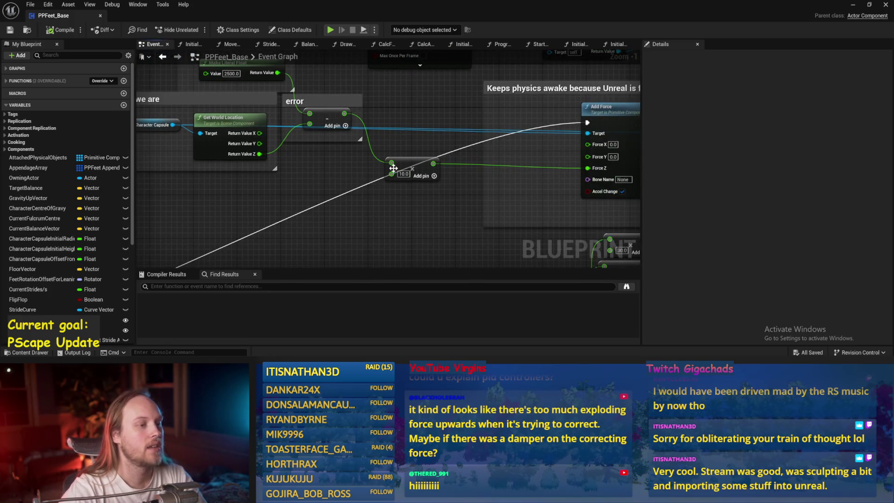
pyautogui.moveTo(394, 169)
pyautogui.mouseDown()
pyautogui.moveTo(447, 160)
pyautogui.moveTo(459, 142)
pyautogui.mouseUp()
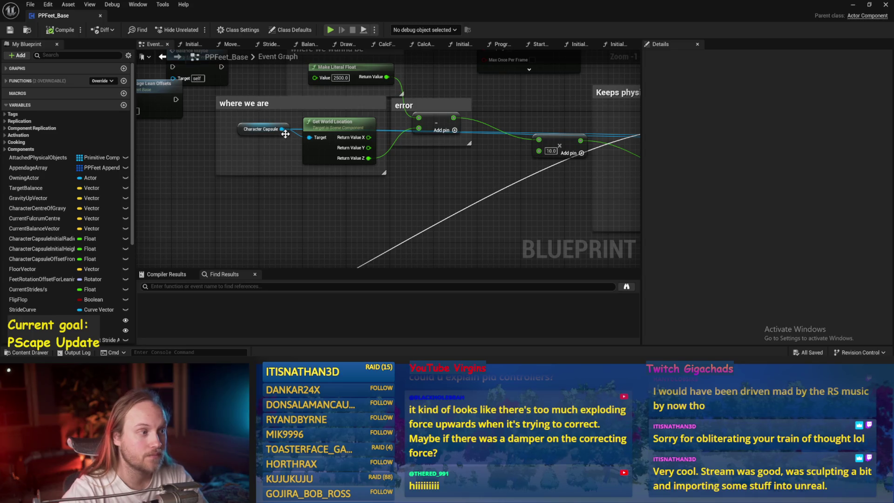
pyautogui.moveTo(286, 134); pyautogui.dragTo(280, 150)
pyautogui.moveTo(554, 139); pyautogui.dragTo(441, 148)
pyautogui.moveTo(378, 150); pyautogui.dragTo(359, 157)
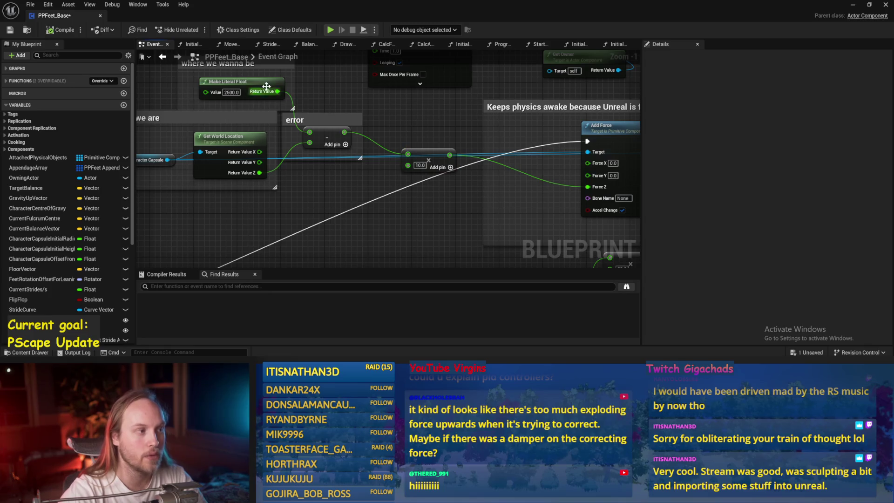
pyautogui.moveTo(363, 191); pyautogui.dragTo(409, 172)
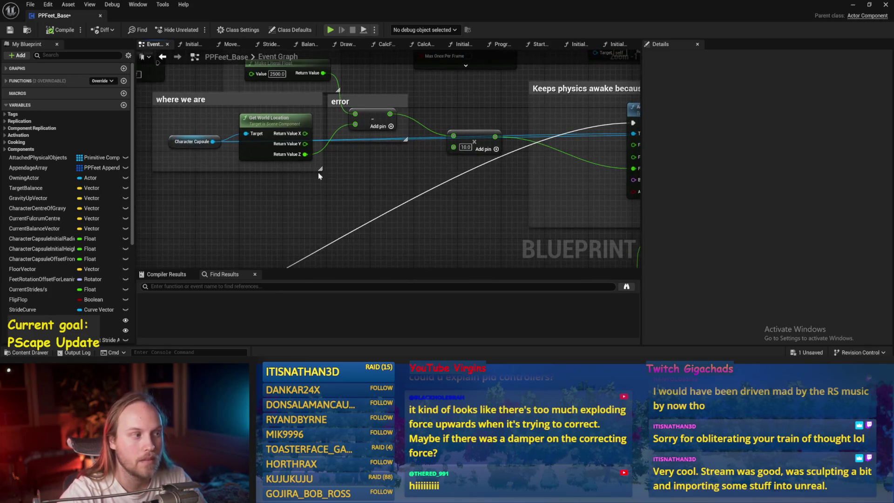
pyautogui.moveTo(212, 141); pyautogui.dragTo(305, 204)
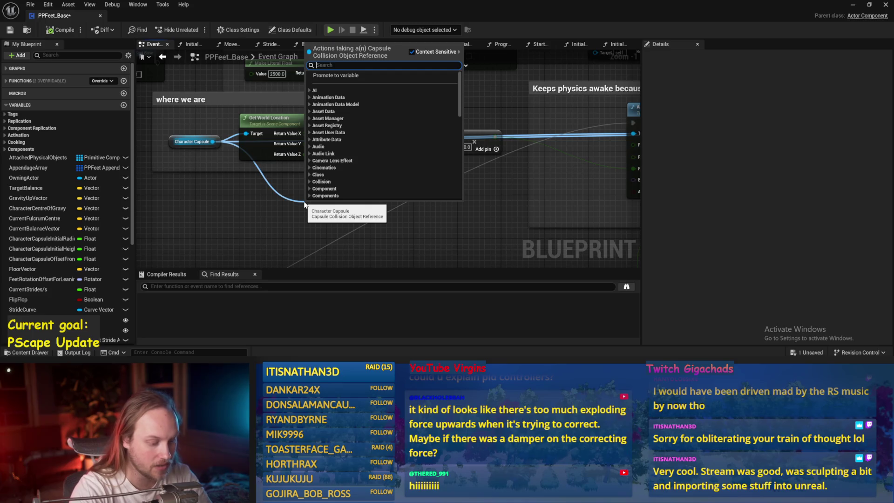
# - Place a Get Component Velocity node for the capsule beside the 10.0 multiply node
pyautogui.write('velocit')
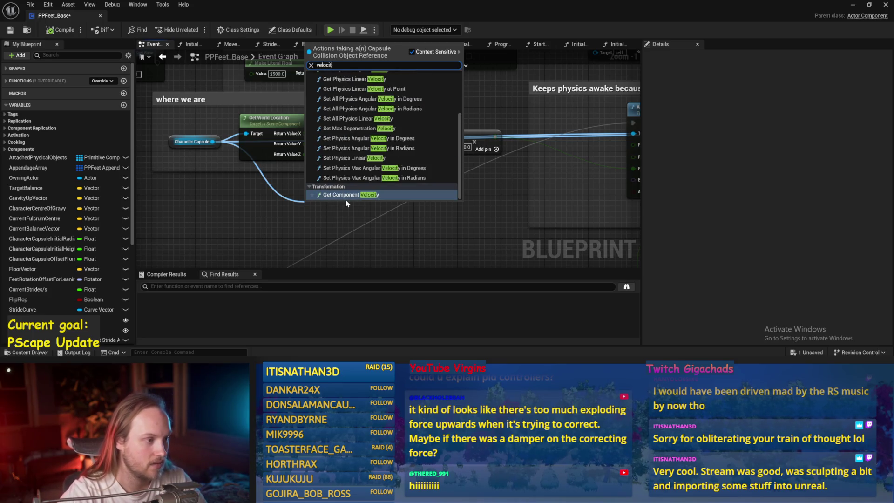
pyautogui.click(350, 195)
pyautogui.rightClick(368, 215)
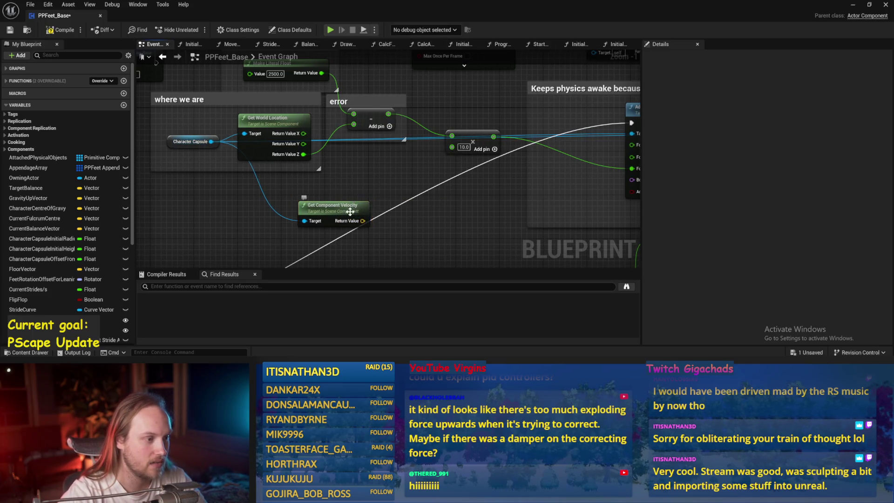
pyautogui.moveTo(350, 211); pyautogui.dragTo(310, 190)
pyautogui.click(386, 156)
pyautogui.moveTo(386, 156); pyautogui.dragTo(385, 150)
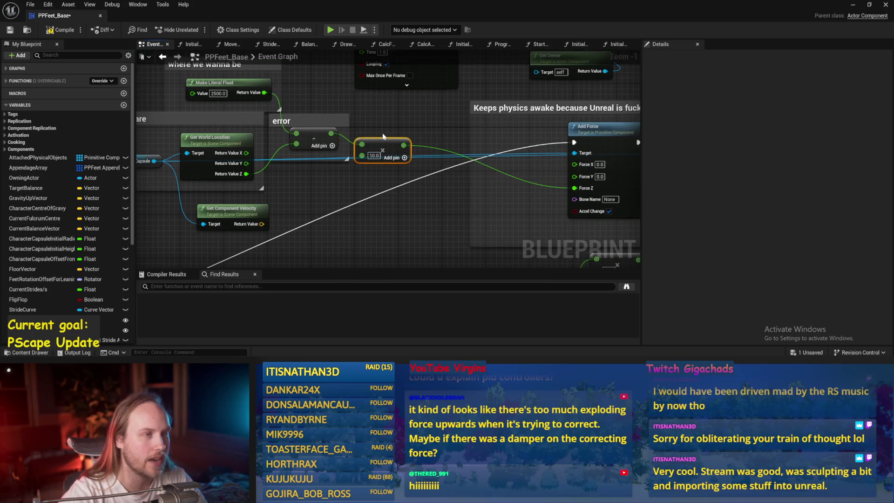
pyautogui.click(383, 136)
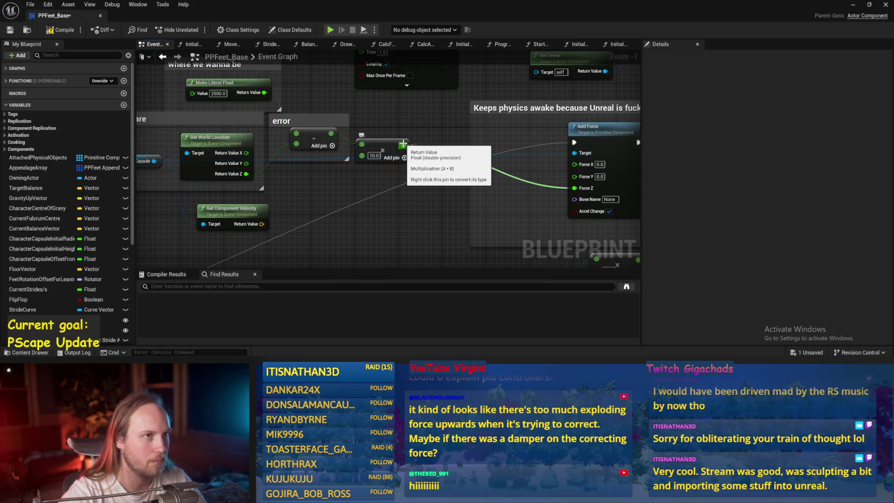
pyautogui.moveTo(271, 219); pyautogui.dragTo(378, 202)
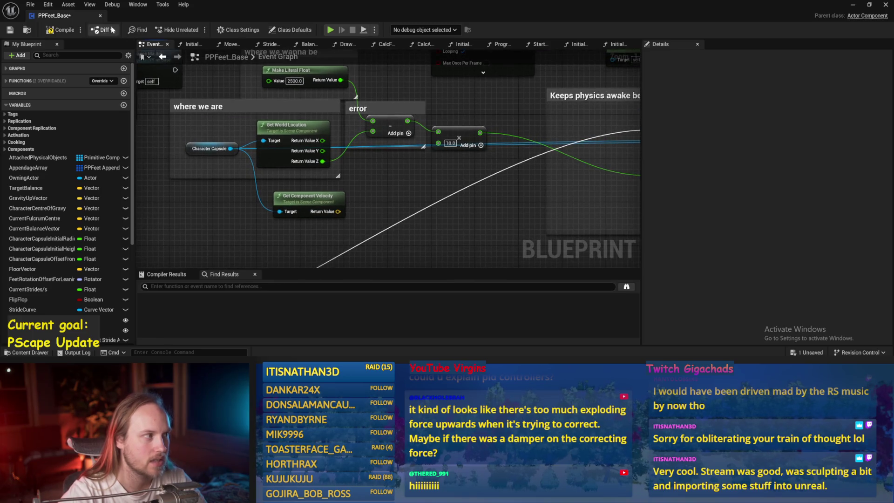
# - Compile, split the velocity output into X, Y, Z, and save the blueprint
pyautogui.click(61, 30)
pyautogui.click(10, 30)
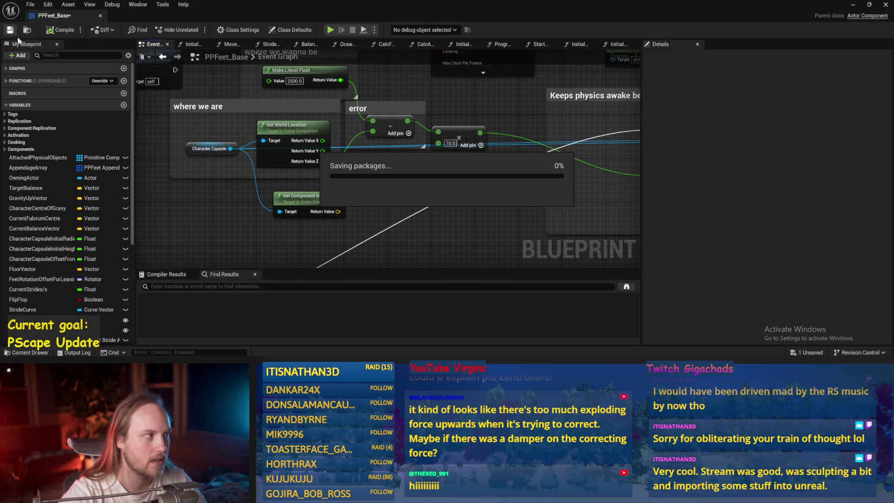
pyautogui.rightClick(337, 213)
pyautogui.click(354, 243)
pyautogui.moveTo(311, 248); pyautogui.dragTo(267, 252)
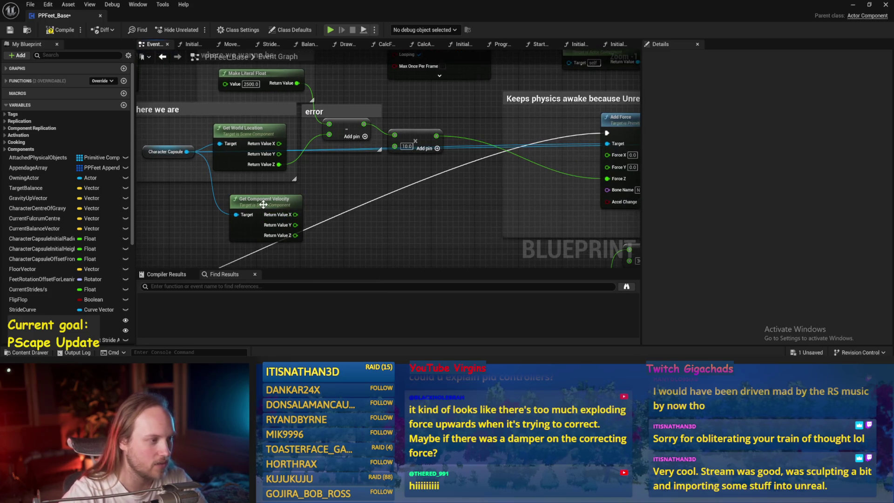
pyautogui.moveTo(263, 205); pyautogui.dragTo(257, 199)
pyautogui.moveTo(359, 220); pyautogui.dragTo(355, 239)
pyautogui.hotkey('ctrl', 's')
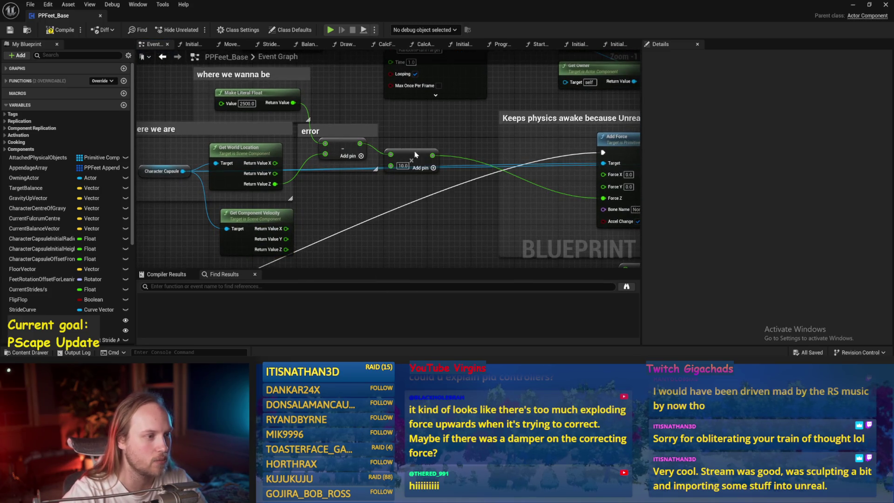
# - Wire the subtract result into the 10.0 multiply, reposition the subtract node, and save
pyautogui.scroll(3, 416, 155)
pyautogui.moveTo(501, 144)
pyautogui.mouseDown()
pyautogui.moveTo(450, 175)
pyautogui.moveTo(416, 160)
pyautogui.moveTo(501, 145)
pyautogui.mouseUp()
pyautogui.scroll(-1, 425, 165)
pyautogui.moveTo(371, 150); pyautogui.dragTo(433, 150)
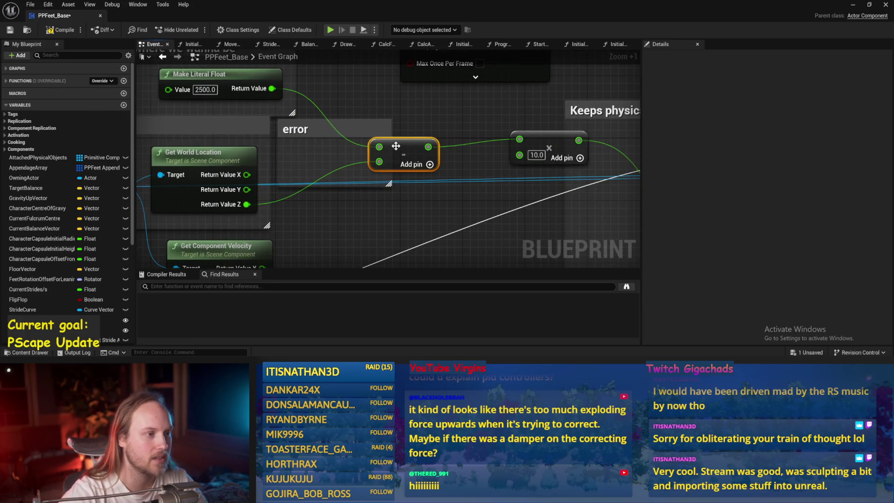
pyautogui.scroll(-2, 331, 144)
pyautogui.click(10, 30)
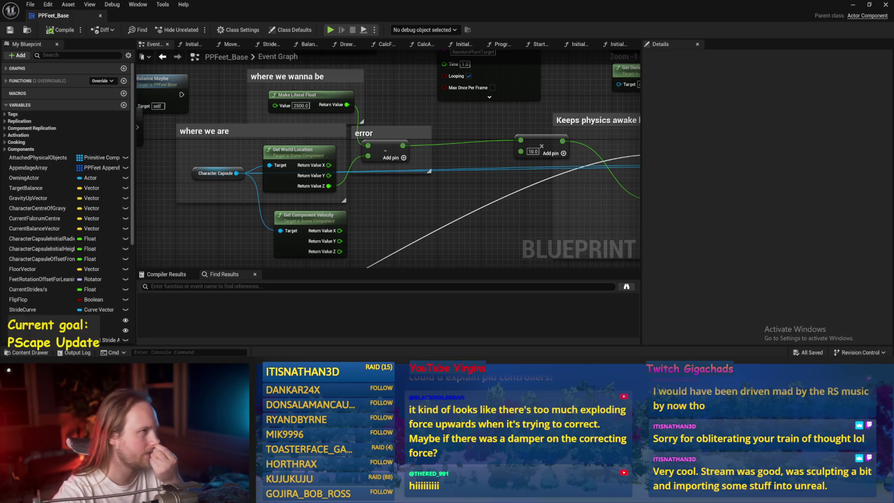
pyautogui.moveTo(335, 262)
pyautogui.mouseDown()
pyautogui.moveTo(317, 240)
pyautogui.moveTo(375, 245)
pyautogui.moveTo(413, 232)
pyautogui.moveTo(399, 199)
pyautogui.moveTo(415, 179)
pyautogui.mouseUp()
# - Create a float multiply node with a -10.0 damping multiplier
pyautogui.write('*')
pyautogui.press('Return')
pyautogui.press('BackSpace')
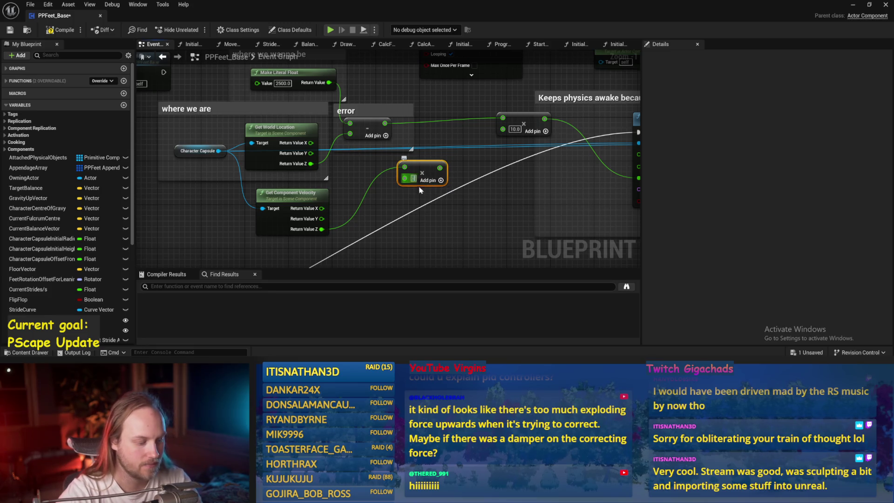
pyautogui.write('-10')
pyautogui.press('Return')
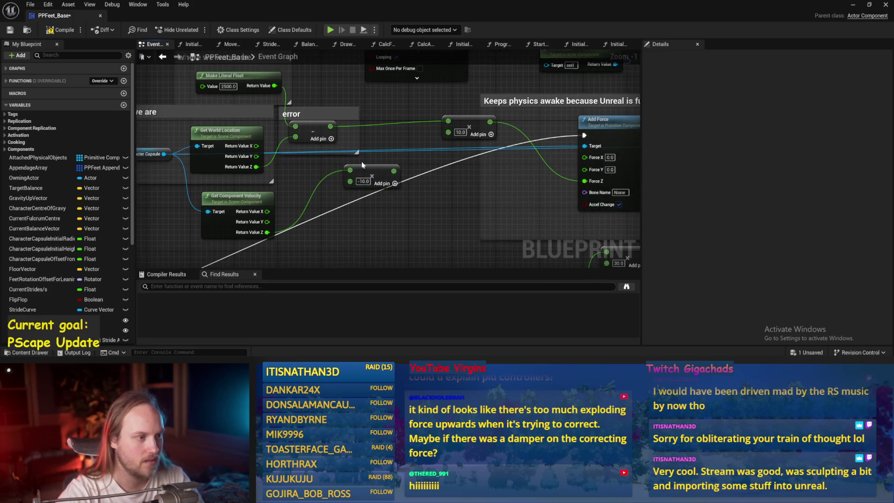
# - Add the 10.0-scaled error and the damping product together into Force Z
pyautogui.moveTo(475, 122)
pyautogui.mouseDown()
pyautogui.moveTo(420, 122)
pyautogui.moveTo(538, 179)
pyautogui.moveTo(584, 181)
pyautogui.mouseUp()
pyautogui.write('+')
pyautogui.press('Return')
pyautogui.click(445, 147)
pyautogui.moveTo(371, 177); pyautogui.dragTo(530, 192)
pyautogui.click(361, 184)
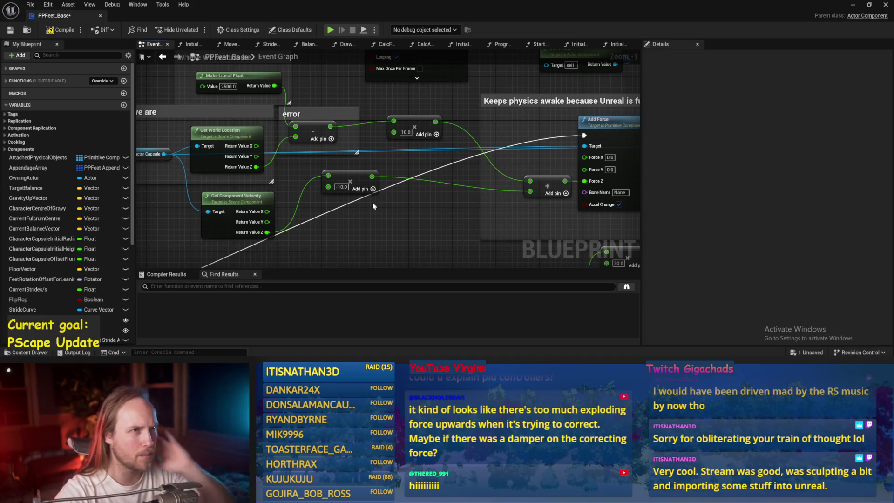
# - Change the damping multiplier to -5.0 and return to PPFeet_TestLevel
pyautogui.moveTo(295, 219); pyautogui.dragTo(339, 203)
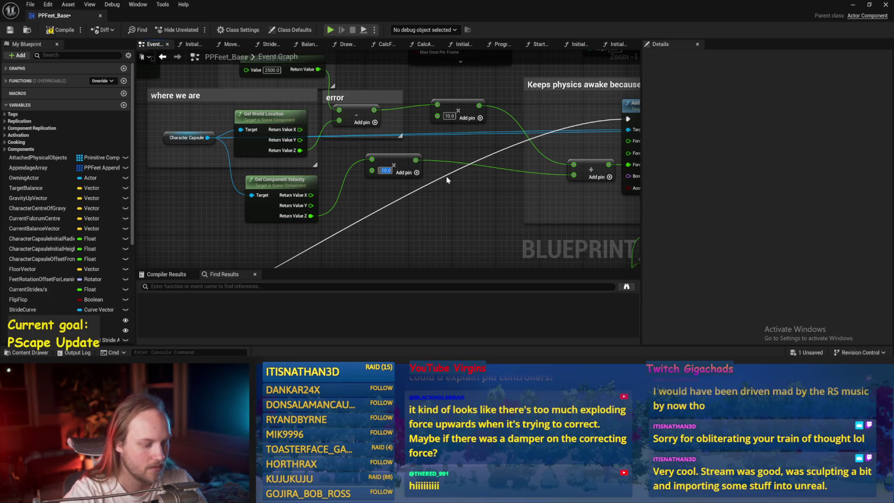
pyautogui.write('-5')
pyautogui.press('Return')
pyautogui.moveTo(462, 210); pyautogui.dragTo(389, 209)
pyautogui.click(856, 6)
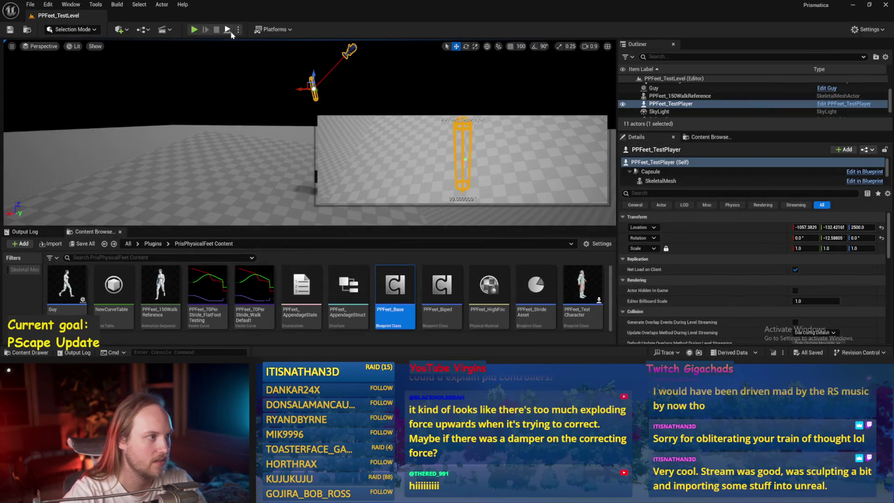
# - Play-test the level, then reopen PPFeet_Base and select the -5.0 damping multiplier
pyautogui.click(227, 30)
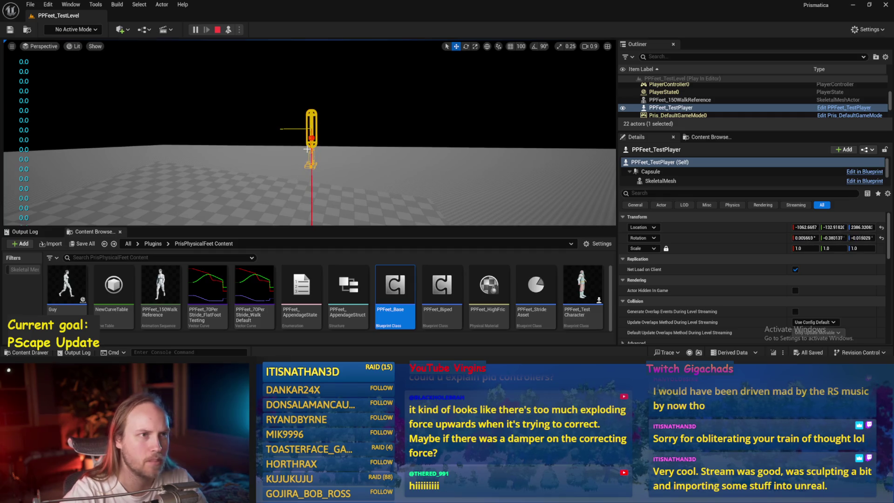
pyautogui.doubleClick(395, 287)
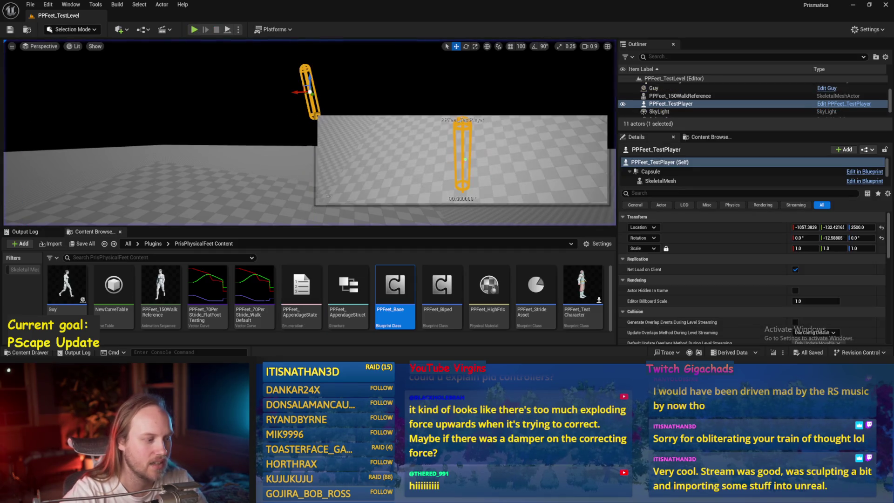
pyautogui.click(312, 168)
# - Set the damping multiplier to -1.0, save PPFeet_Base, and play-test PPFeet_TestLevel again
pyautogui.write('-1')
pyautogui.press('Return')
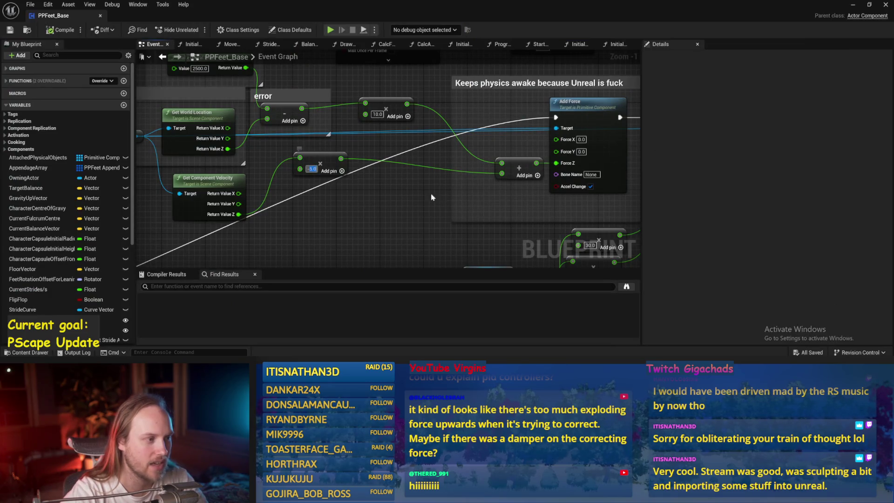
pyautogui.click(5, 29)
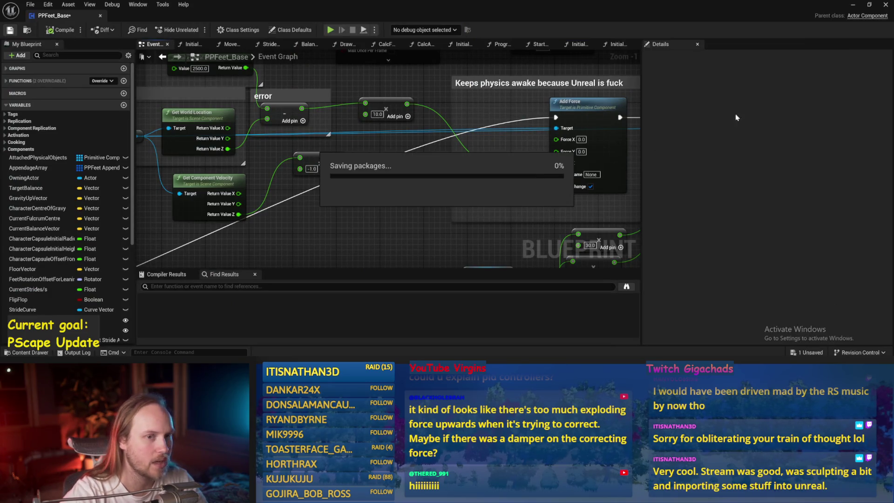
pyautogui.click(854, 5)
pyautogui.click(234, 28)
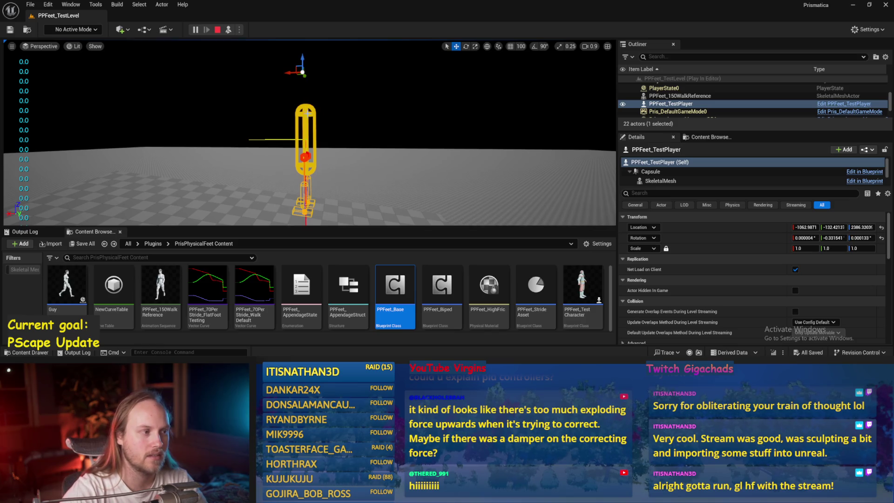
# - Stop the play test and add a 0.0 Add node off the subtract output
pyautogui.press('Escape')
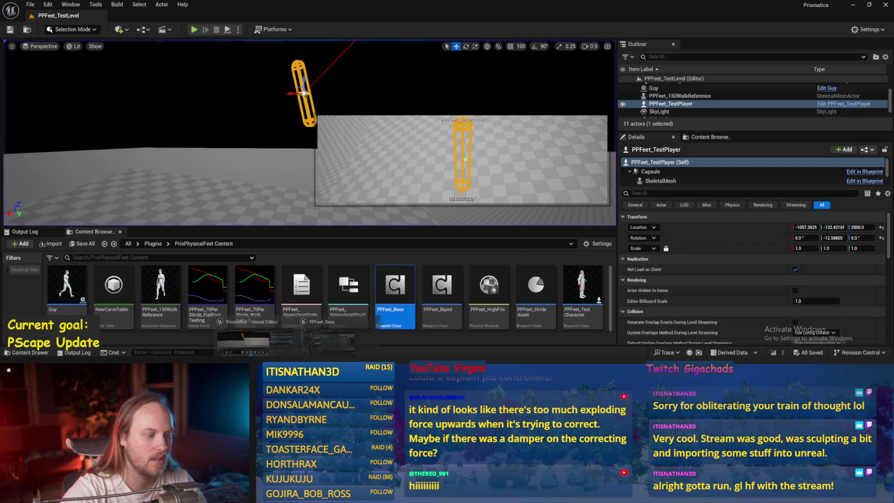
pyautogui.moveTo(382, 118); pyautogui.dragTo(480, 178)
pyautogui.press('Return')
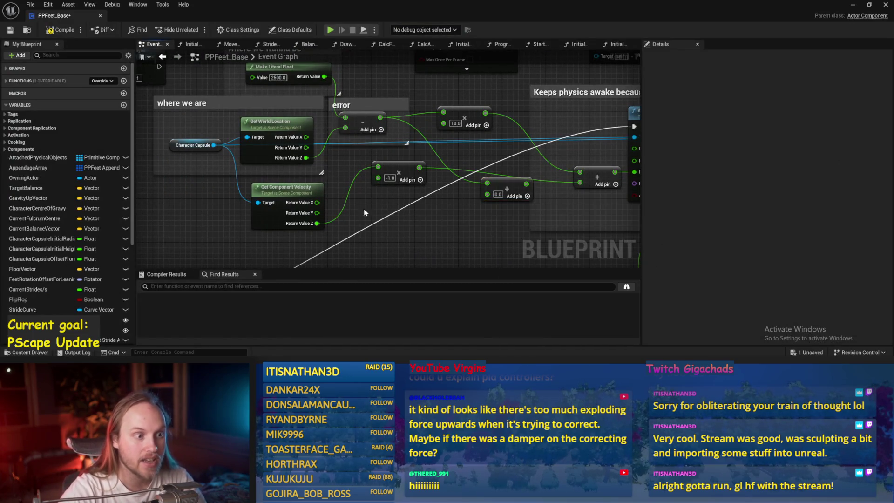
pyautogui.moveTo(464, 186)
pyautogui.mouseDown()
pyautogui.moveTo(415, 213)
pyautogui.moveTo(388, 203)
pyautogui.mouseUp()
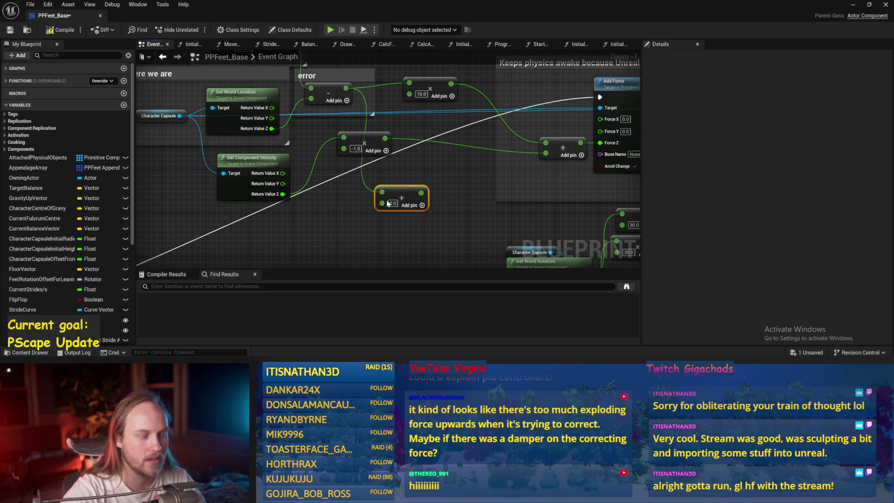
pyautogui.scroll(-1, 438, 189)
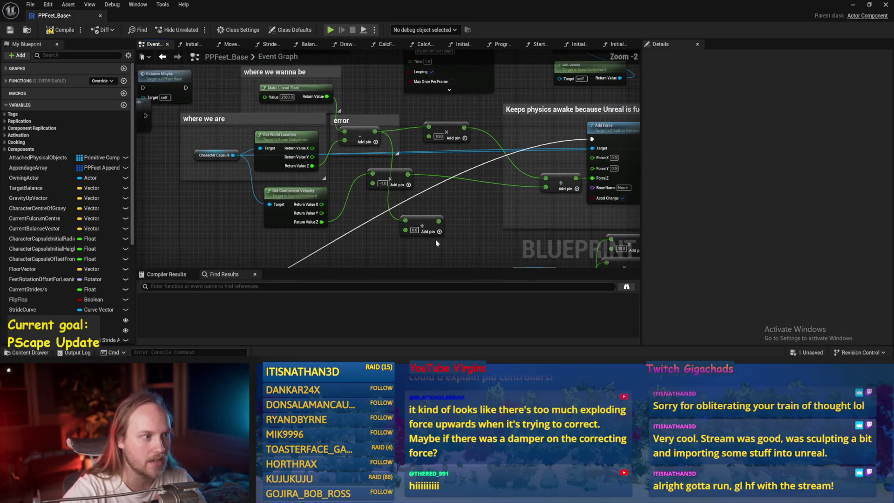
pyautogui.moveTo(449, 236)
pyautogui.mouseDown()
pyautogui.moveTo(445, 261)
pyautogui.moveTo(477, 250)
pyautogui.moveTo(363, 195)
pyautogui.mouseUp()
# - Disconnect Add Force's Force Z input, compile and save, and return to the test level
pyautogui.click(421, 184)
pyautogui.click(535, 135)
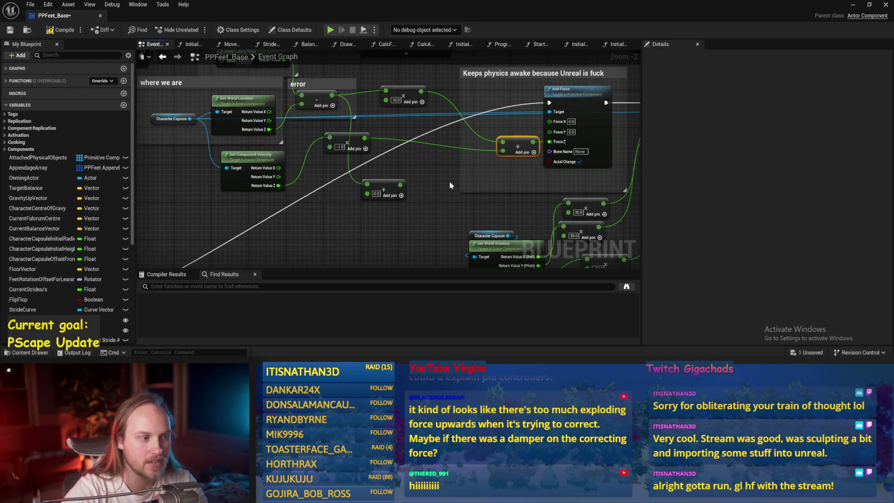
pyautogui.click(60, 30)
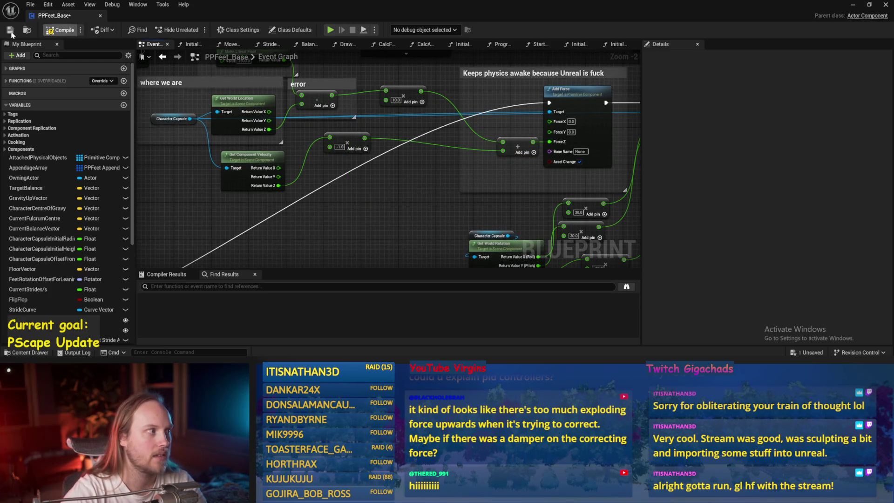
pyautogui.click(10, 30)
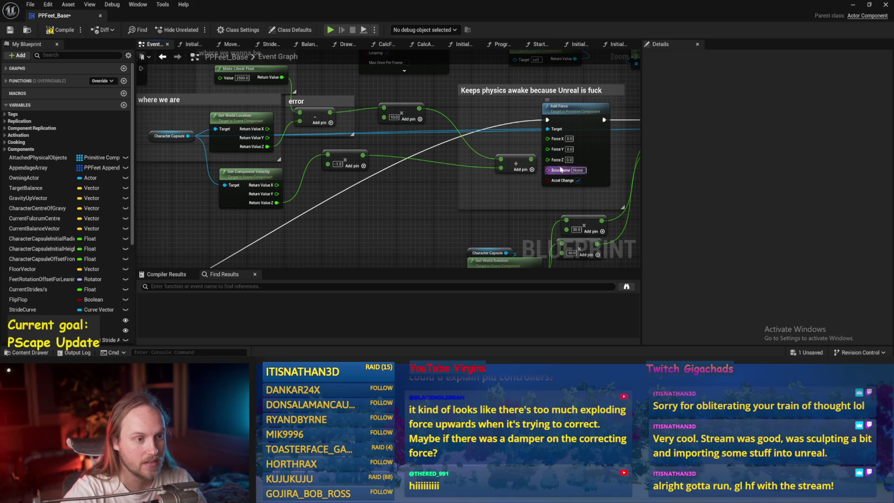
pyautogui.keyDown('alt'); pyautogui.click(548, 159); pyautogui.keyUp('alt')
pyautogui.write('1')
pyautogui.hotkey('ctrl', 's')
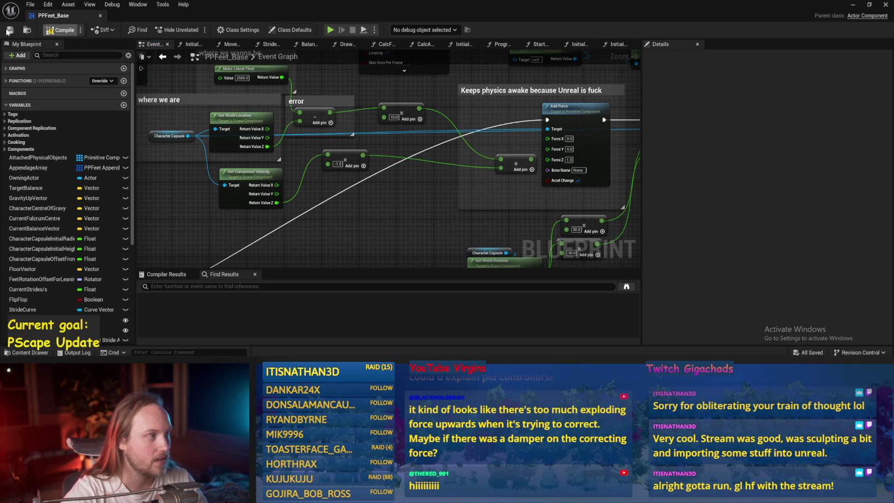
pyautogui.click(851, 5)
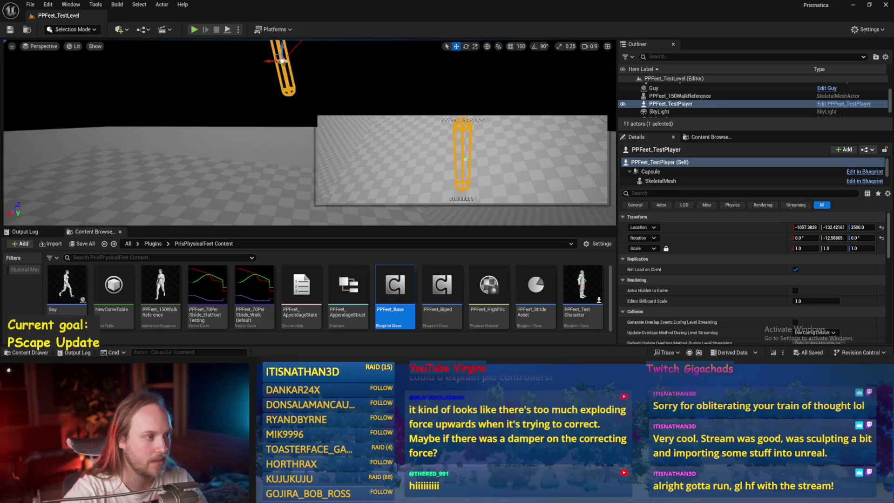
# - Frame the tilted capsule and run a test of the level, then stop it
pyautogui.press('f')
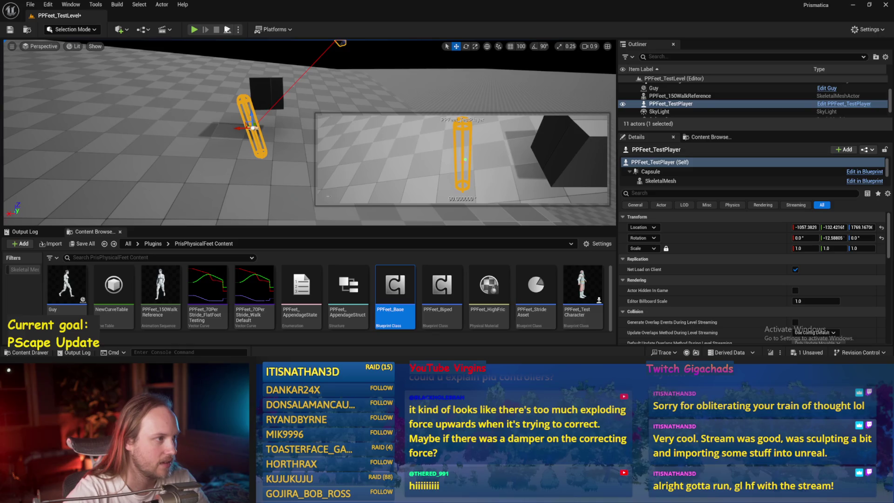
pyautogui.click(194, 30)
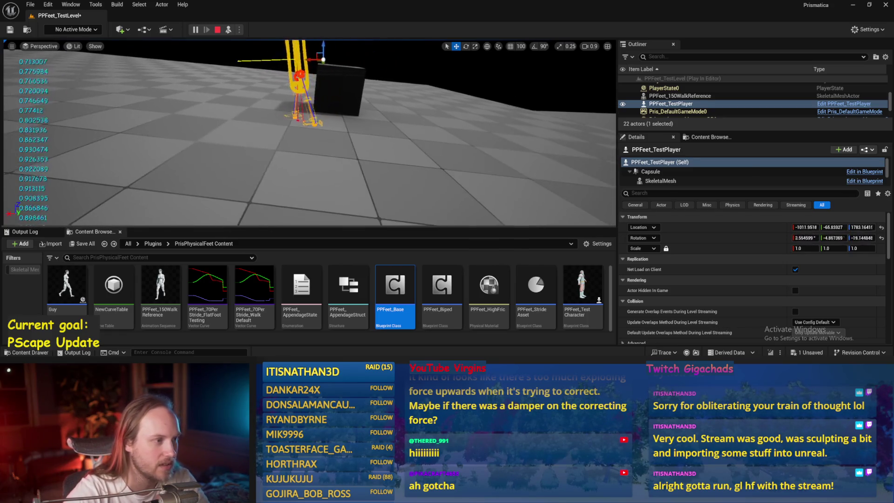
pyautogui.click(351, 170)
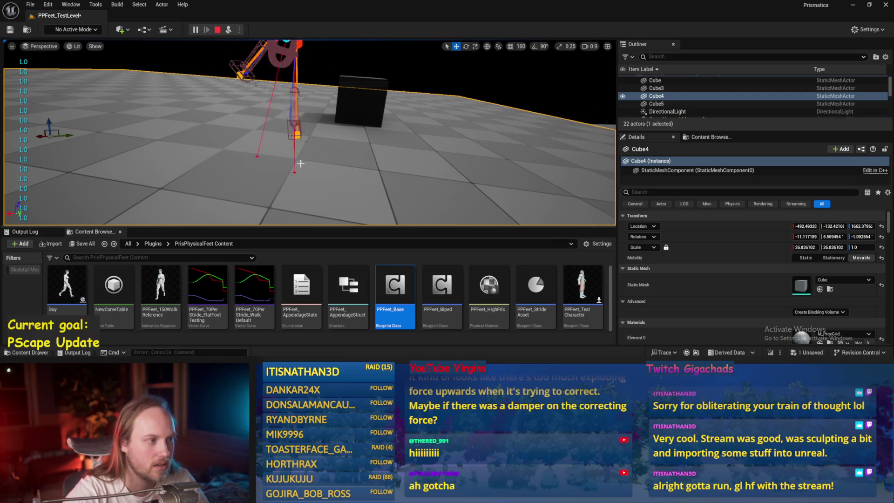
pyautogui.press('Escape')
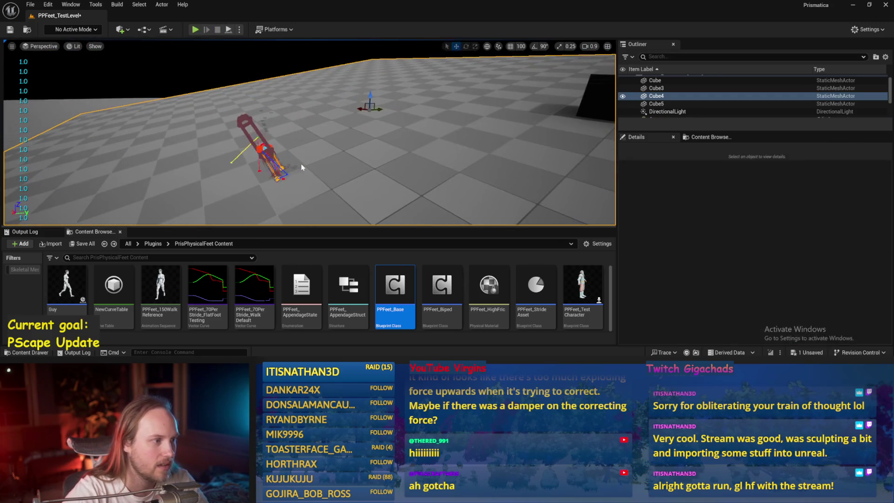
# - Rotate the capsule player to stand more upright
pyautogui.scroll(4, 300, 145)
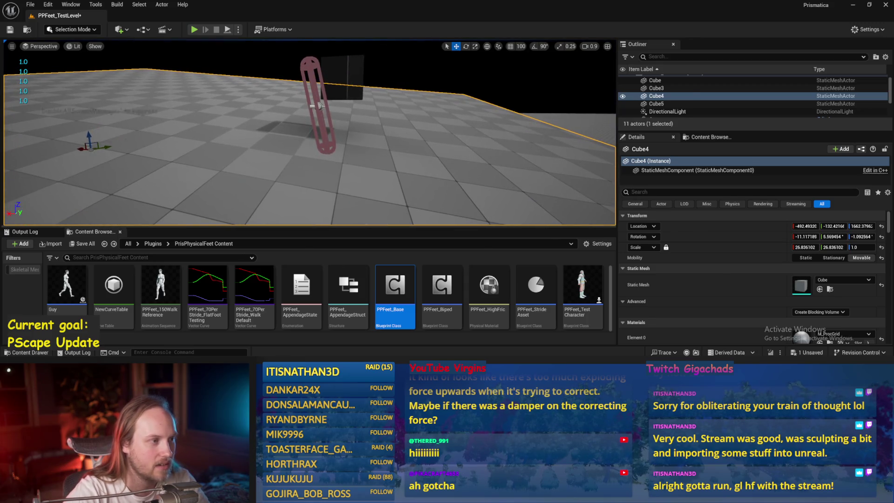
pyautogui.click(320, 106)
pyautogui.press('e')
pyautogui.moveTo(337, 96); pyautogui.dragTo(335, 107)
# - Save the level with the upright capsule and start another test run
pyautogui.hotkey('ctrl', 's')
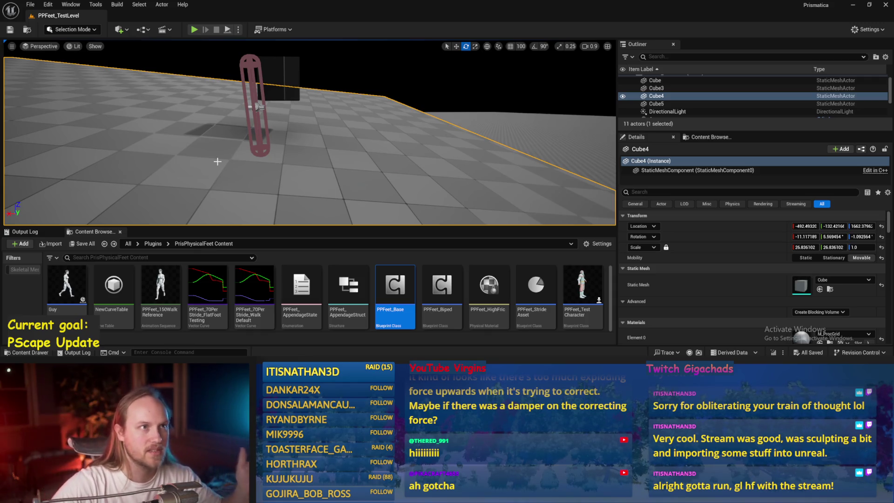
pyautogui.click(227, 29)
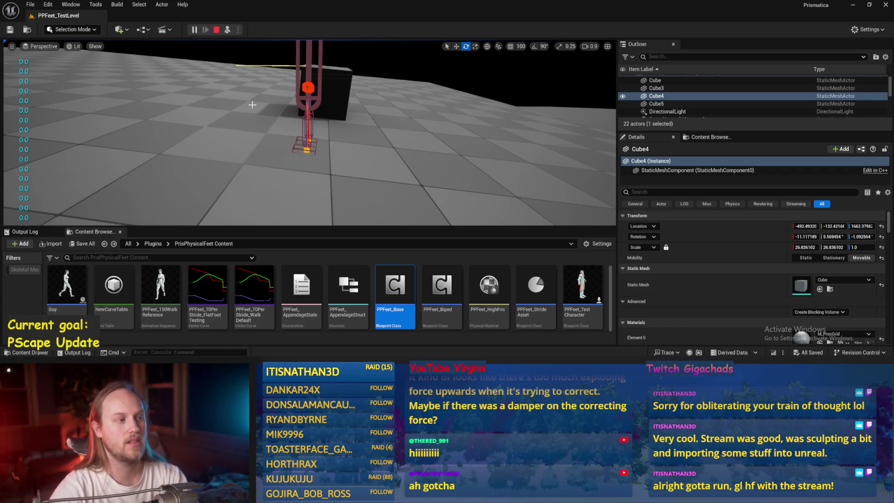
pyautogui.moveTo(243, 142)
pyautogui.mouseDown()
pyautogui.moveTo(390, 130)
pyautogui.moveTo(314, 106)
pyautogui.moveTo(322, 105)
pyautogui.mouseUp()
pyautogui.click(314, 105)
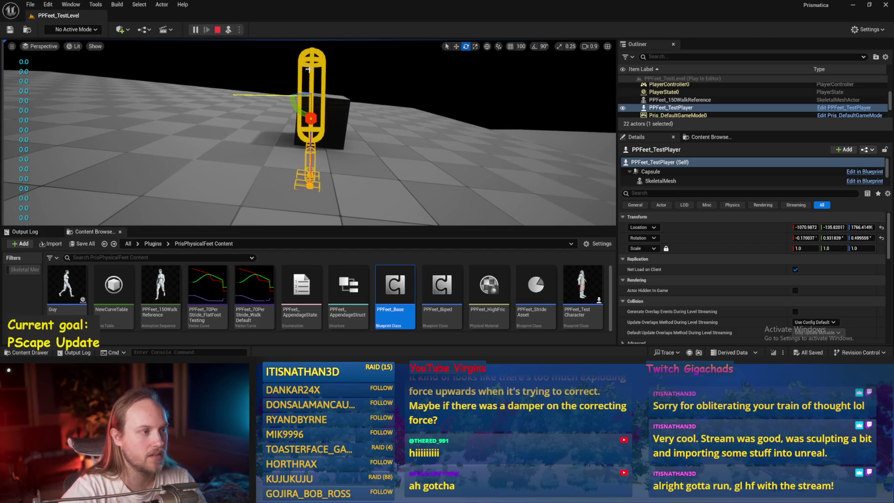
pyautogui.moveTo(307, 173)
pyautogui.mouseDown()
pyautogui.moveTo(282, 86)
pyautogui.moveTo(298, 100)
pyautogui.moveTo(319, 83)
pyautogui.moveTo(311, 113)
pyautogui.mouseUp()
pyautogui.moveTo(252, 114); pyautogui.dragTo(279, 101)
pyautogui.scroll(-2, 279, 101)
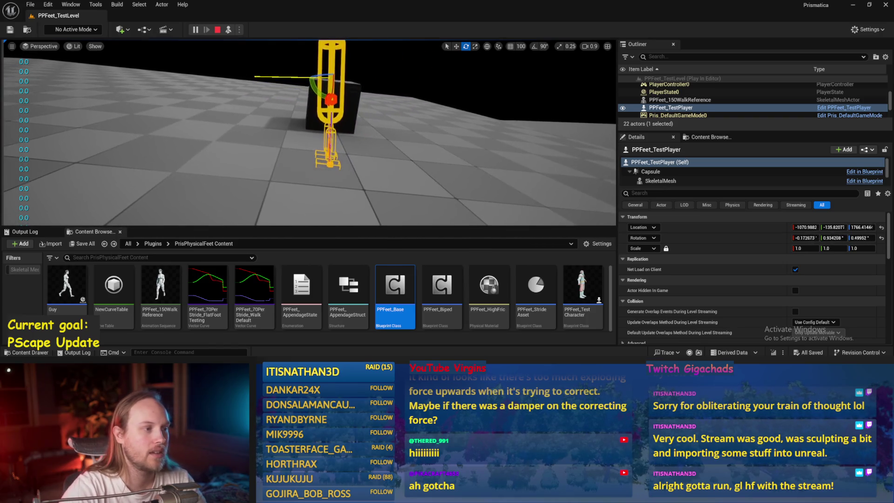
pyautogui.scroll(2, 296, 97)
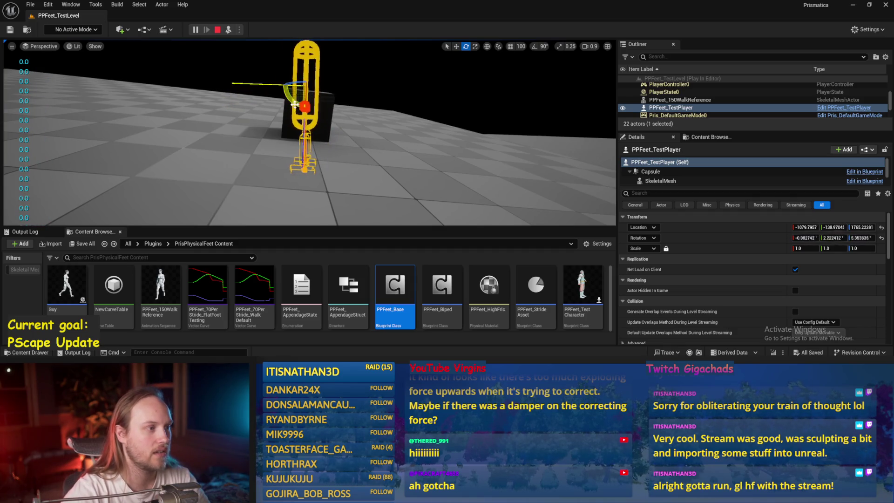
# - Push the cube beside the capsule into it with the move gizmo, then stop the run
pyautogui.click(321, 105)
pyautogui.press('w')
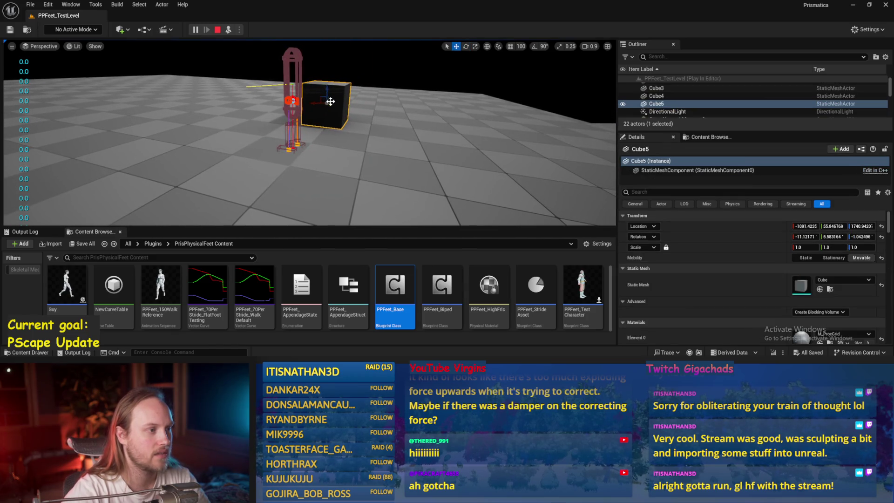
pyautogui.moveTo(321, 100)
pyautogui.mouseDown()
pyautogui.moveTo(388, 100)
pyautogui.moveTo(376, 101)
pyautogui.mouseUp()
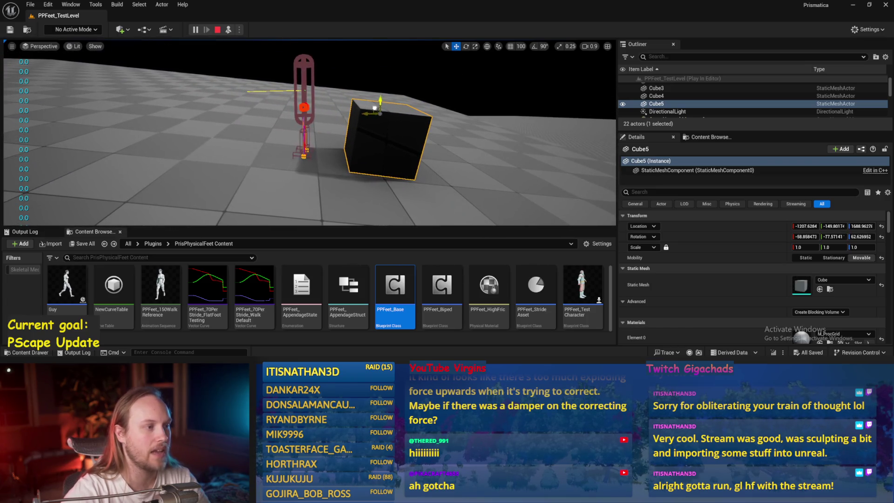
pyautogui.moveTo(375, 108)
pyautogui.mouseDown()
pyautogui.moveTo(339, 50)
pyautogui.moveTo(320, 56)
pyautogui.moveTo(379, 76)
pyautogui.moveTo(402, 101)
pyautogui.mouseUp()
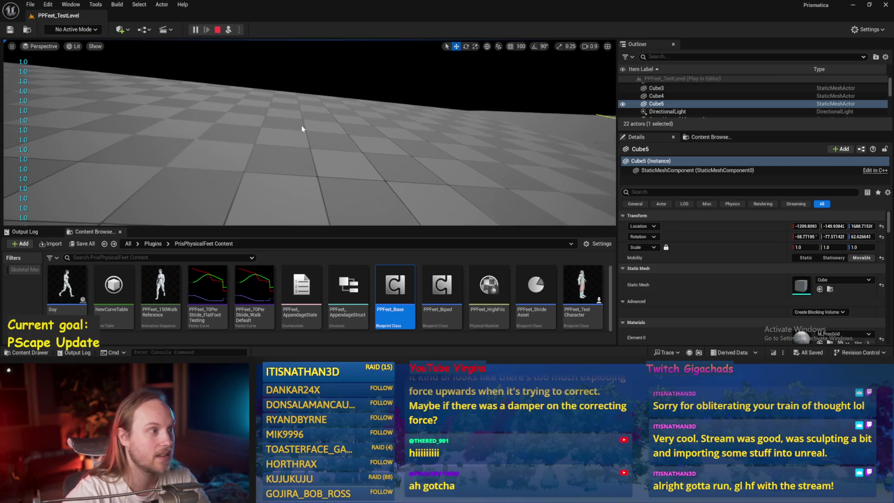
pyautogui.press('Escape')
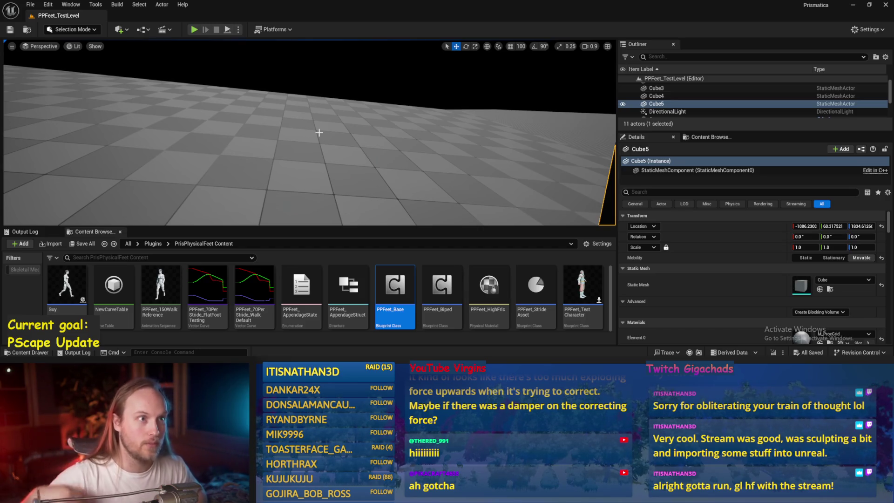
pyautogui.press('f')
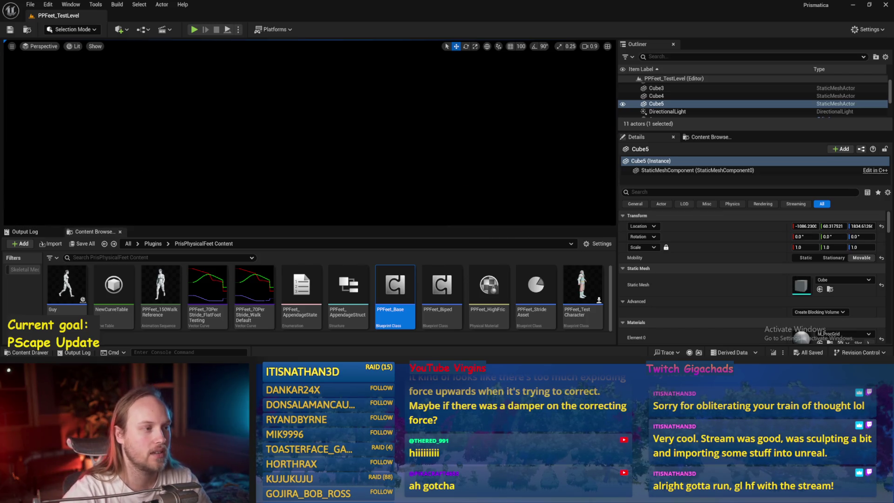
pyautogui.moveTo(242, 174)
pyautogui.mouseDown()
pyautogui.moveTo(247, 188)
pyautogui.moveTo(154, 147)
pyautogui.mouseUp()
pyautogui.click(30, 4)
pyautogui.click(66, 115)
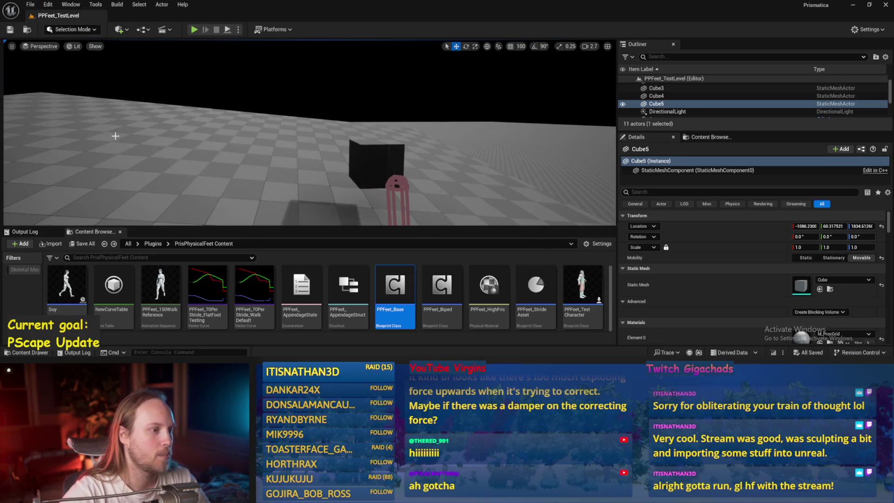
pyautogui.moveTo(66, 116)
pyautogui.mouseDown()
pyautogui.moveTo(140, 93)
pyautogui.moveTo(236, 33)
pyautogui.mouseUp()
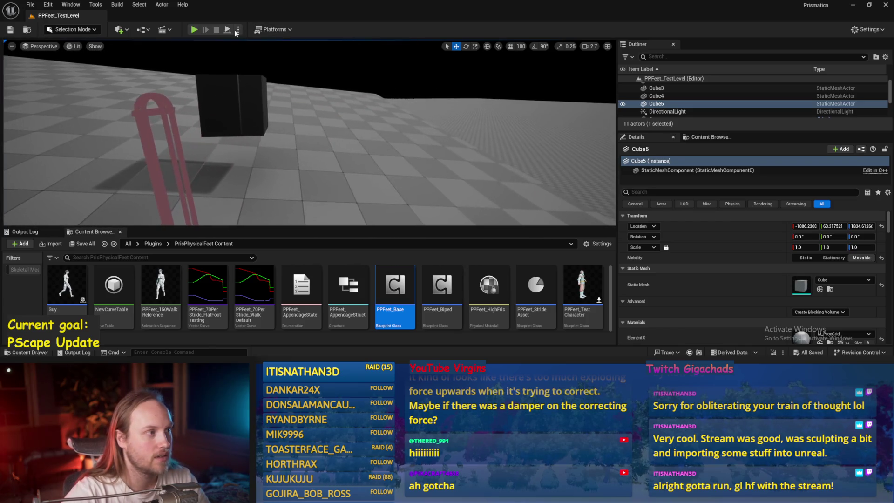
# - Start another test run and tilt the floor under the capsule with the rotate gizmo
pyautogui.hotkey('alt', 'p')
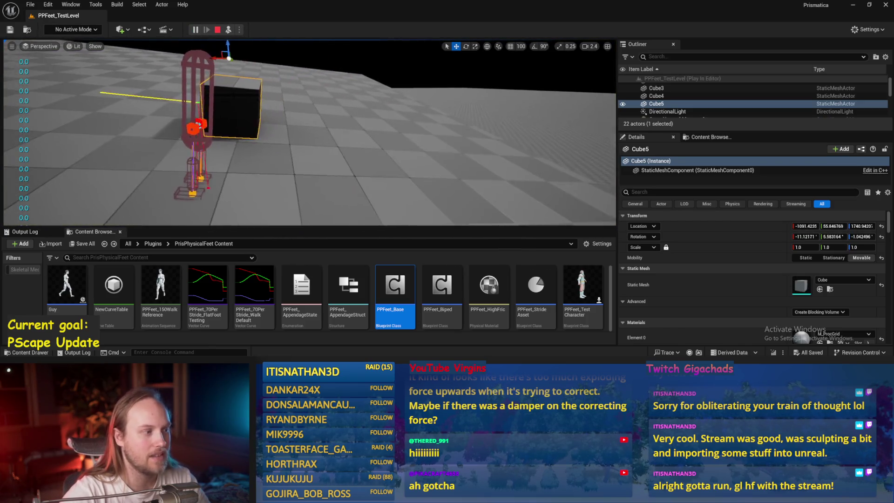
pyautogui.scroll(-2, 313, 170)
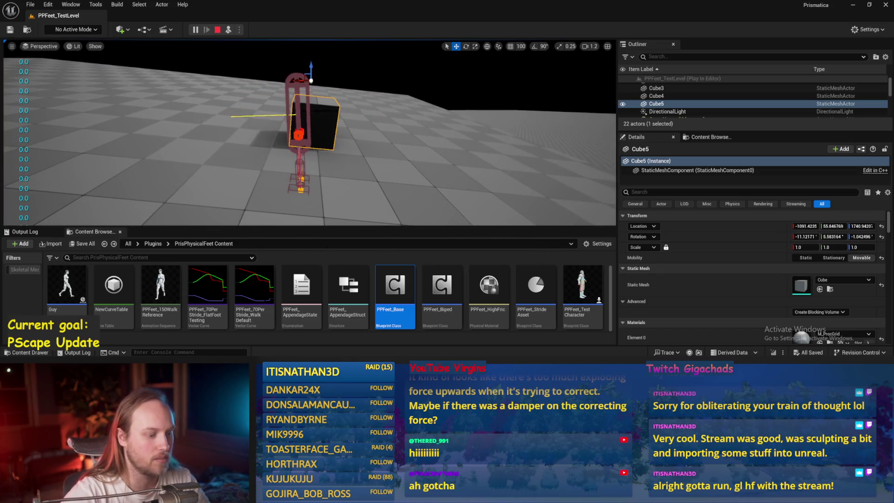
pyautogui.scroll(5, 288, 178)
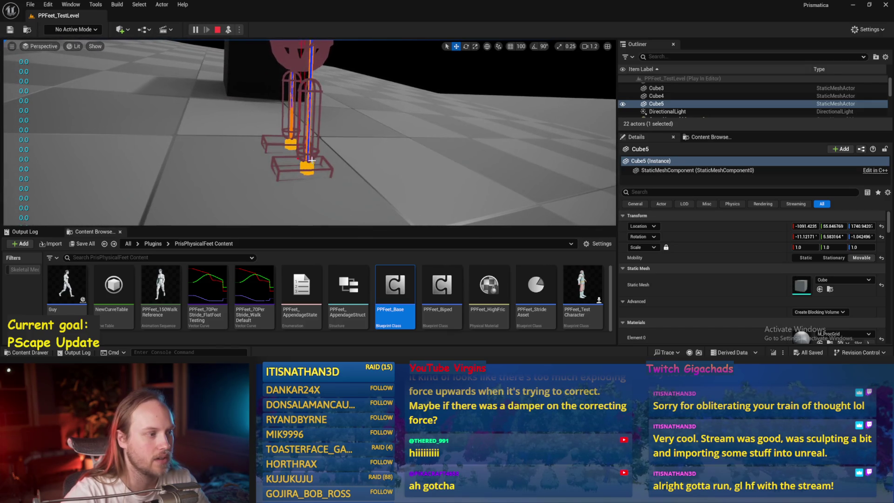
pyautogui.scroll(-4, 312, 159)
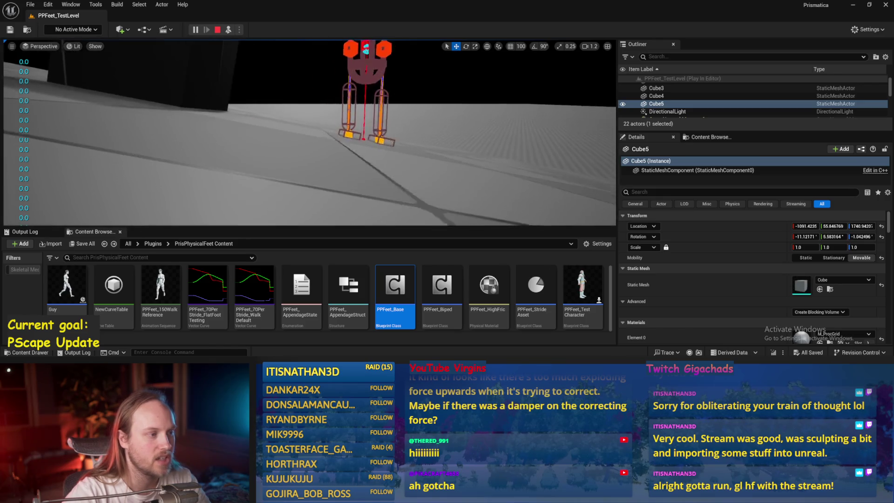
pyautogui.click(371, 145)
pyautogui.moveTo(362, 132); pyautogui.dragTo(362, 132)
pyautogui.press('e')
pyautogui.moveTo(374, 99); pyautogui.dragTo(384, 93)
# - Eject with F8, tilt floor cube Cube4 about 8 degrees, then stop the session
pyautogui.click(585, 134)
pyautogui.press('f')
pyautogui.press('w')
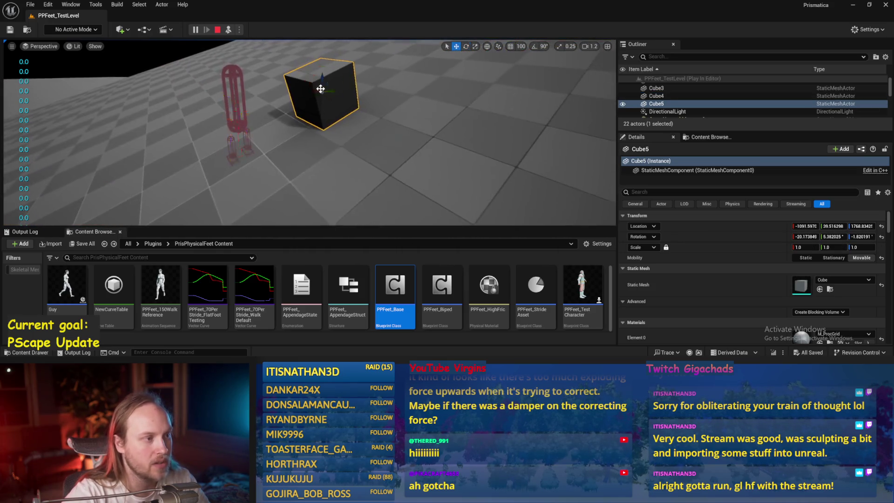
pyautogui.moveTo(314, 92)
pyautogui.mouseDown()
pyautogui.moveTo(317, 119)
pyautogui.moveTo(287, 102)
pyautogui.mouseUp()
pyautogui.click(317, 118)
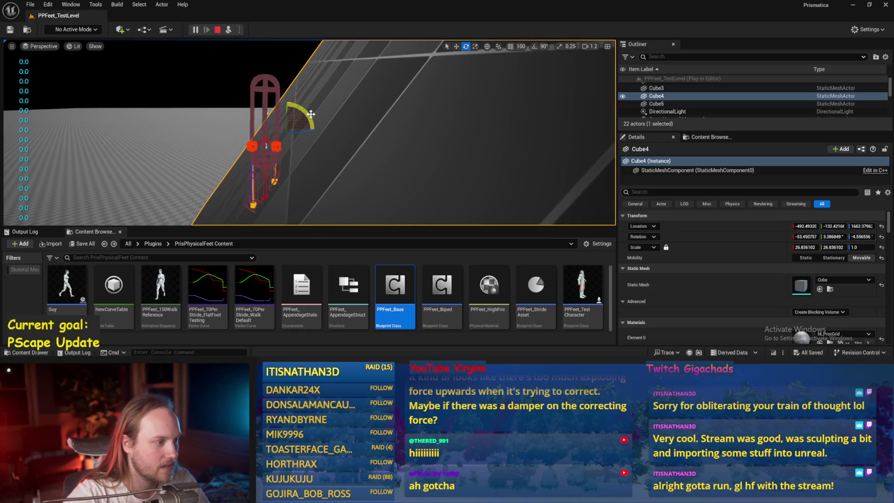
pyautogui.moveTo(340, 140); pyautogui.dragTo(341, 177)
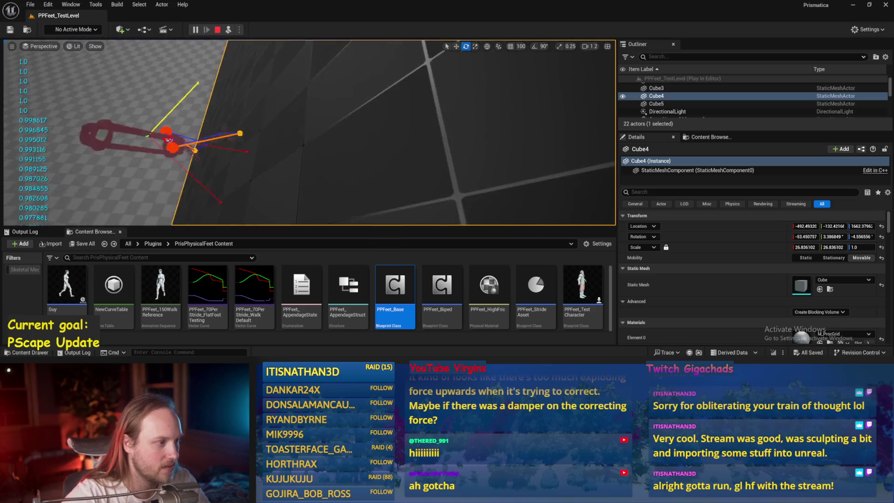
pyautogui.press('F8')
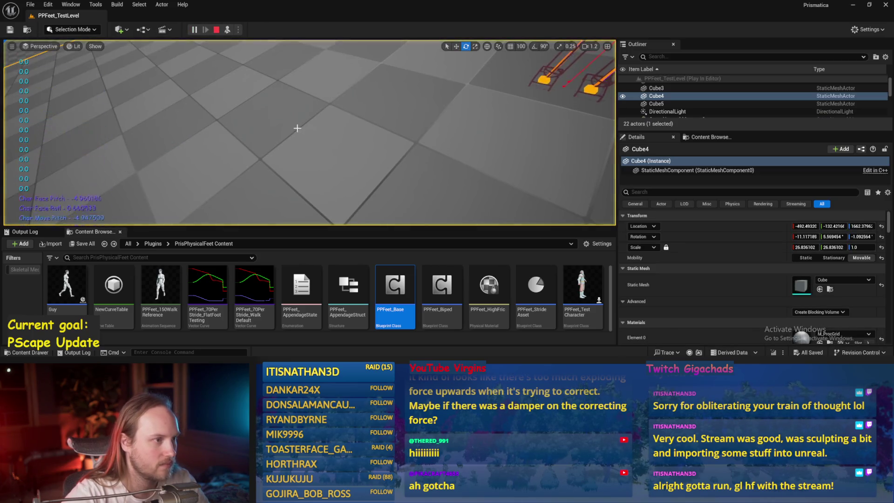
pyautogui.moveTo(299, 127)
pyautogui.mouseDown()
pyautogui.moveTo(343, 86)
pyautogui.moveTo(328, 85)
pyautogui.moveTo(321, 99)
pyautogui.mouseUp()
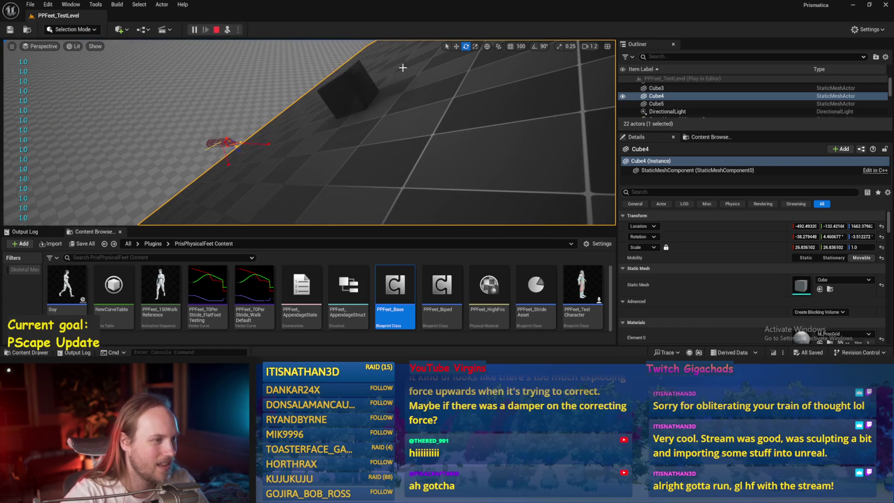
pyautogui.press('Escape')
pyautogui.hotkey('ctrl', 's')
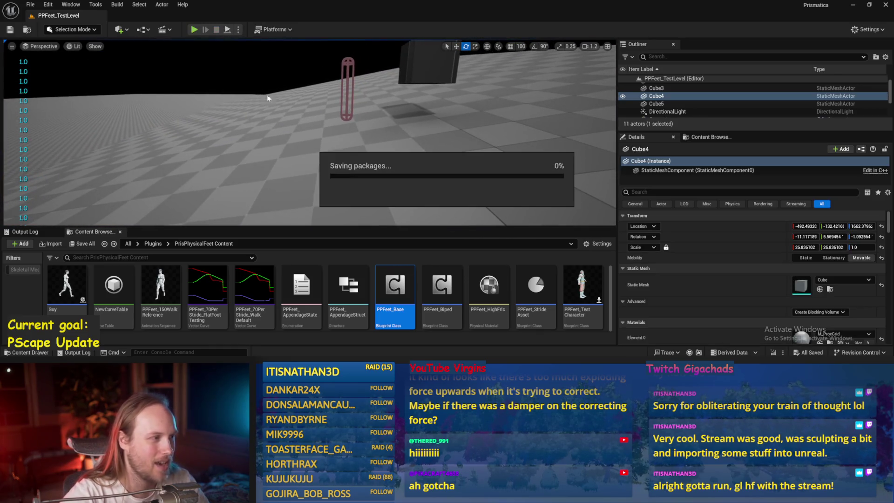
pyautogui.moveTo(267, 98); pyautogui.dragTo(233, 88)
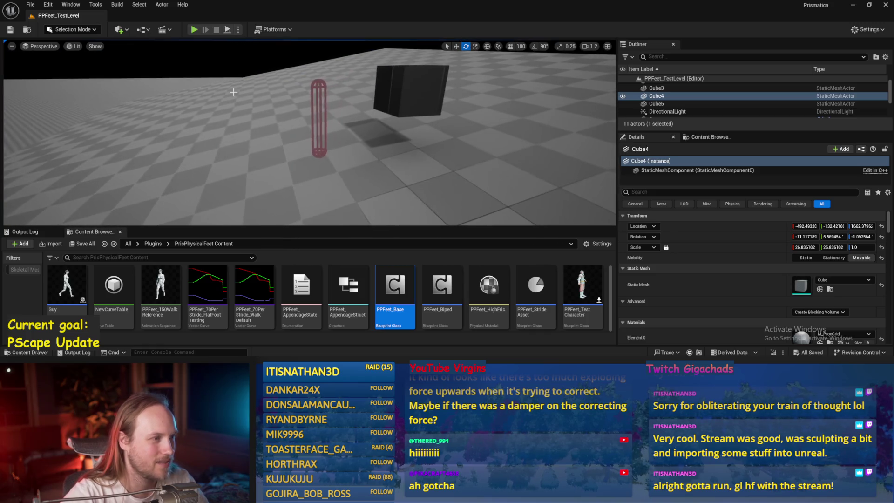
pyautogui.click(228, 30)
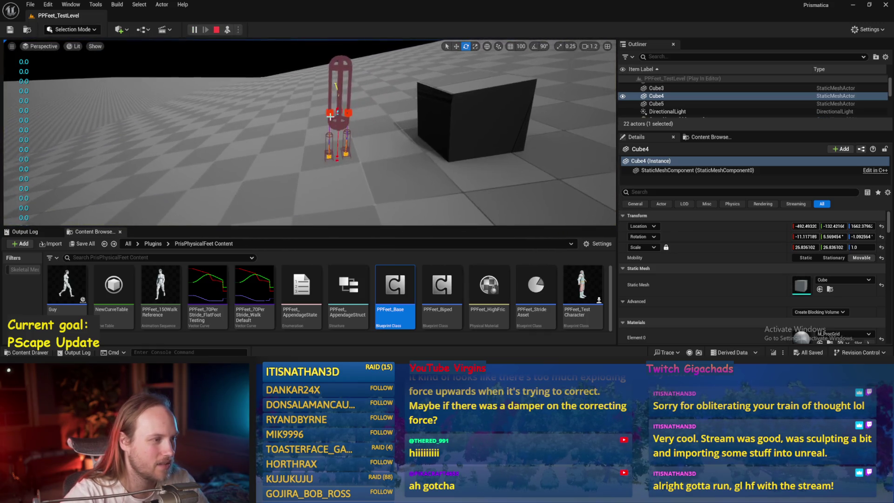
pyautogui.press('F8')
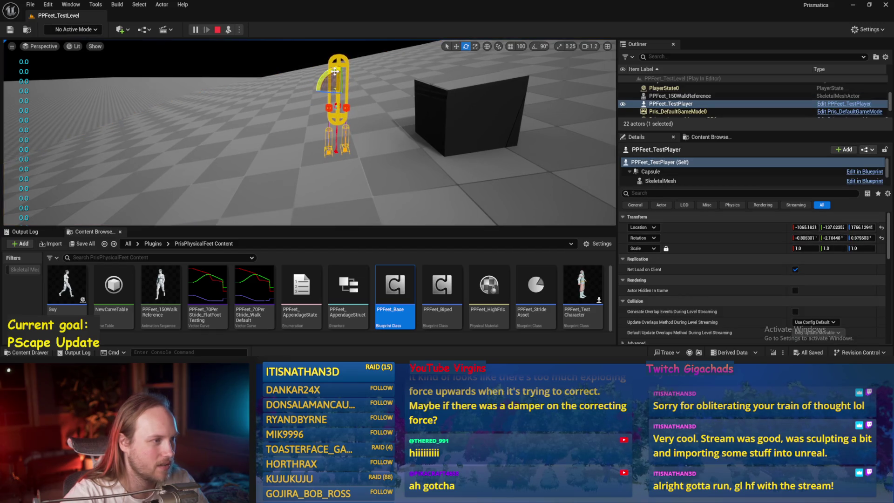
pyautogui.moveTo(359, 85); pyautogui.dragTo(359, 86)
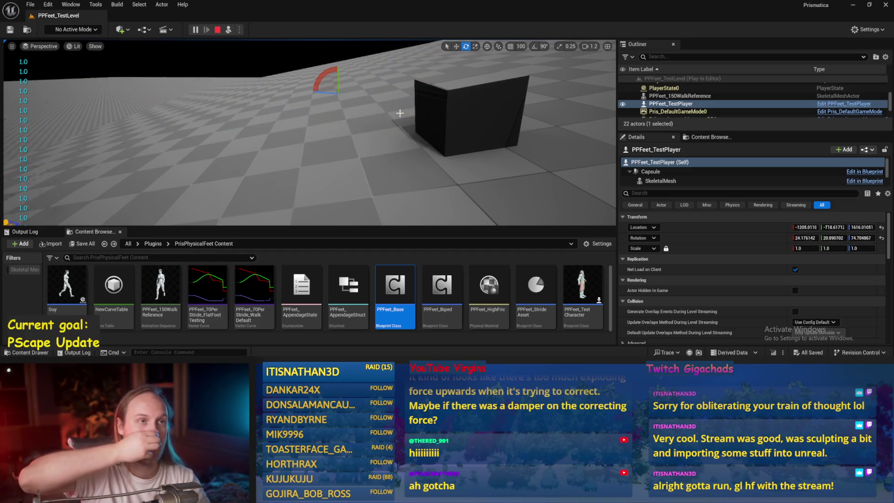
pyautogui.press('Escape')
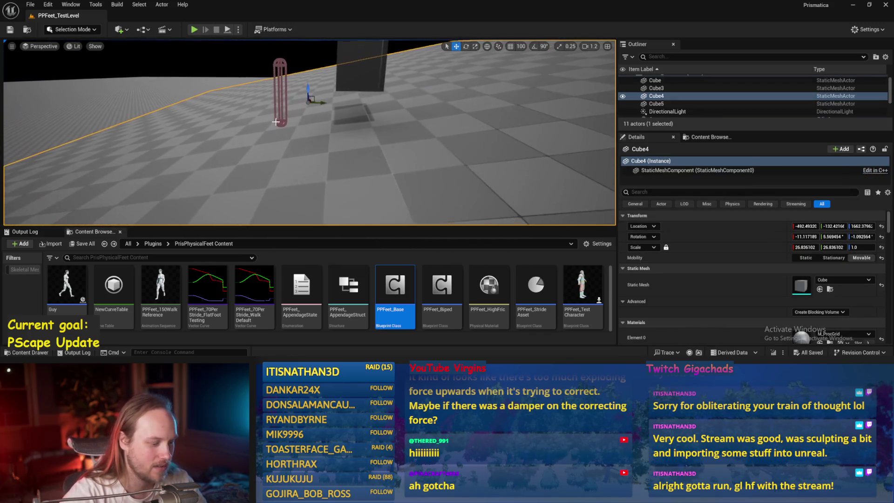
# - Save the current level, dismissing the file menu without choosing anything
pyautogui.hotkey('ctrl', 's')
pyautogui.click(31, 4)
pyautogui.click(258, 97)
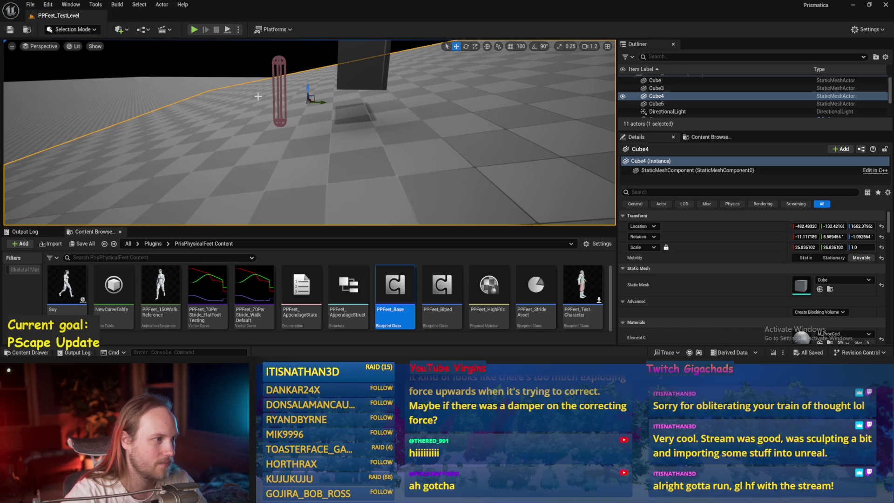
# - Turn PPFeet_TestPlayer onto its side at about -81.6° and lower it near the floor
pyautogui.click(279, 93)
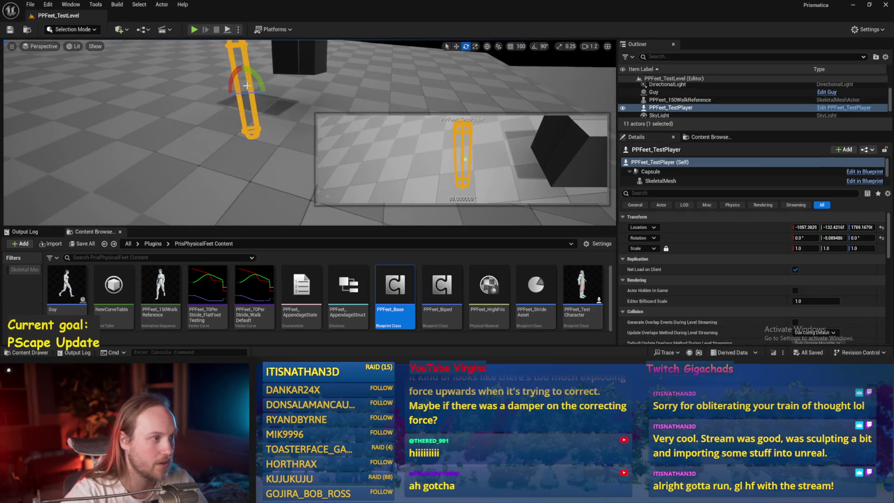
pyautogui.press('e')
pyautogui.moveTo(256, 75); pyautogui.dragTo(253, 82)
pyautogui.press('w')
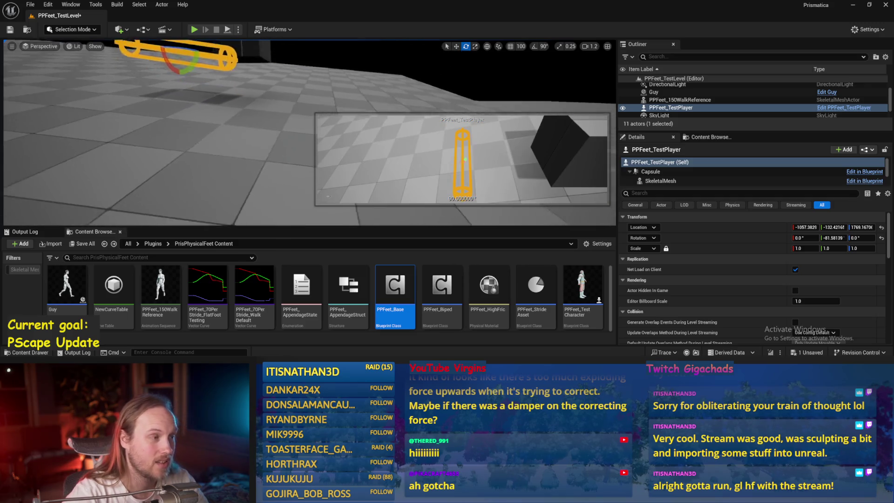
pyautogui.moveTo(194, 62)
pyautogui.mouseDown()
pyautogui.moveTo(193, 129)
pyautogui.moveTo(203, 111)
pyautogui.mouseUp()
# - Simulate physics briefly with Alt+S, stop, and select floor cube Cube4
pyautogui.hotkey('alt', 's')
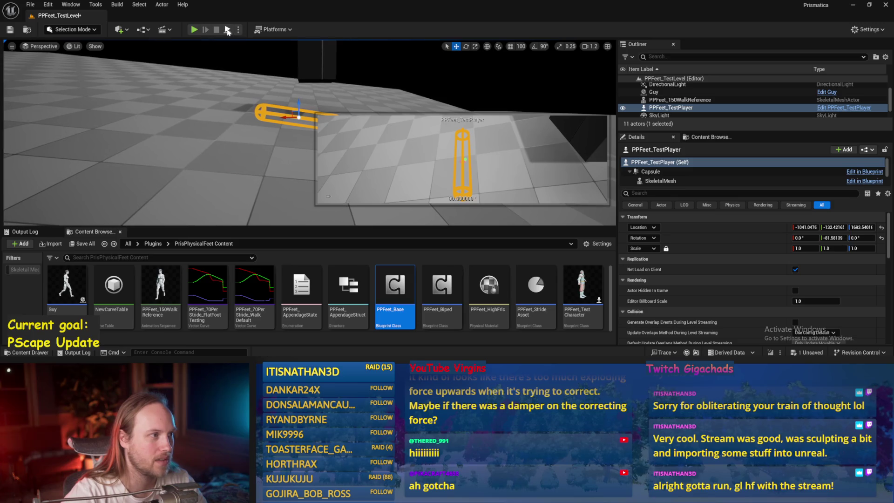
pyautogui.press('Escape')
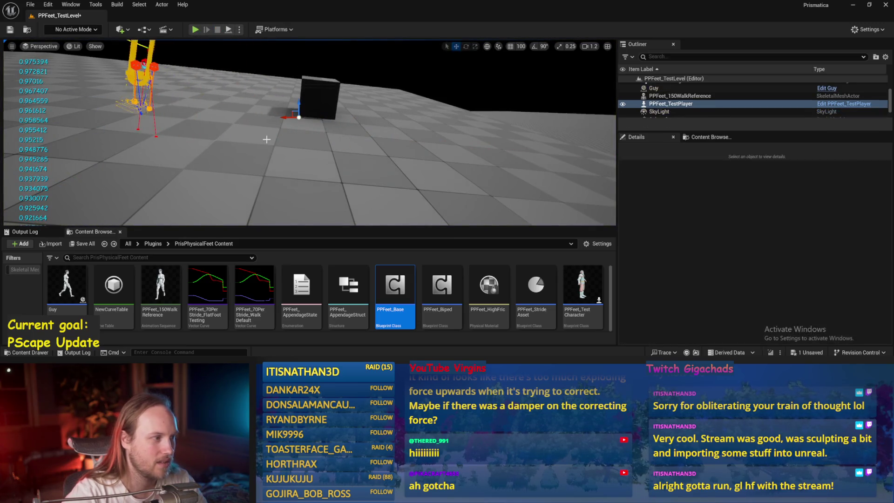
pyautogui.click(236, 135)
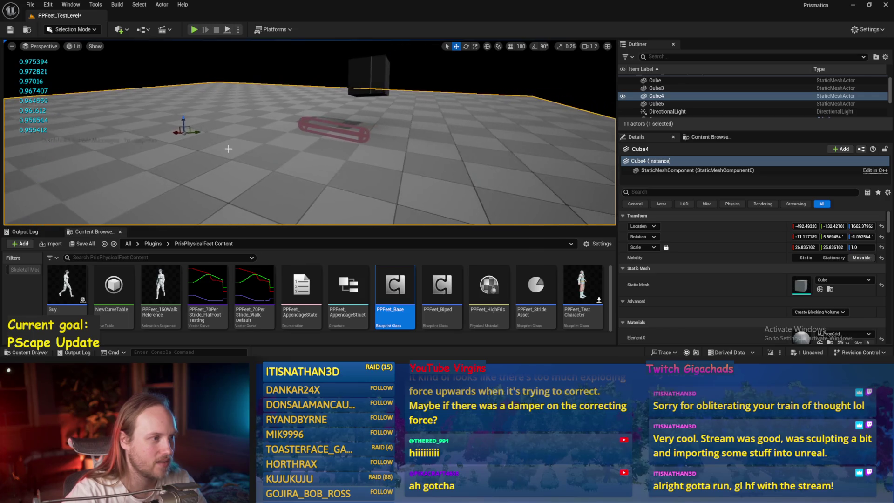
# - Save, tilt Cube4 with the rotate gizmo, then reset its rotation to zero in Details
pyautogui.hotkey('ctrl', 's')
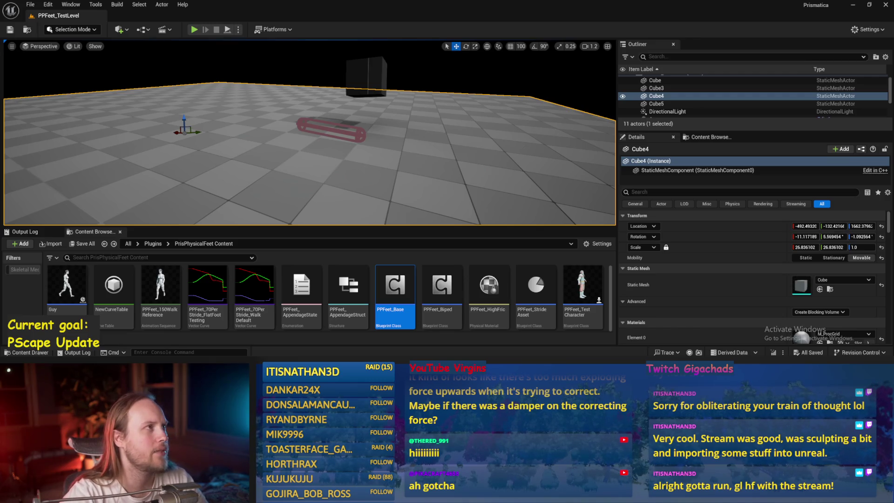
pyautogui.press('e')
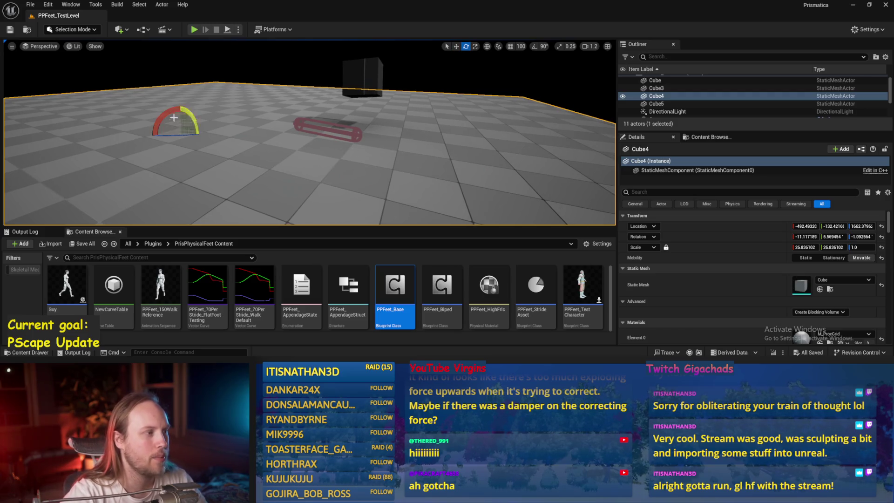
pyautogui.moveTo(191, 114); pyautogui.dragTo(194, 137)
pyautogui.moveTo(293, 132)
pyautogui.mouseDown()
pyautogui.moveTo(280, 140)
pyautogui.moveTo(293, 132)
pyautogui.mouseUp()
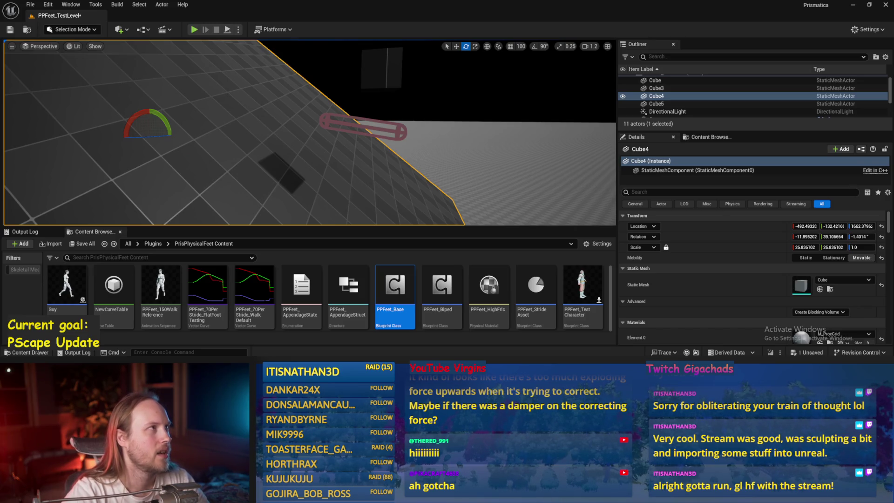
pyautogui.moveTo(287, 124); pyautogui.dragTo(261, 135)
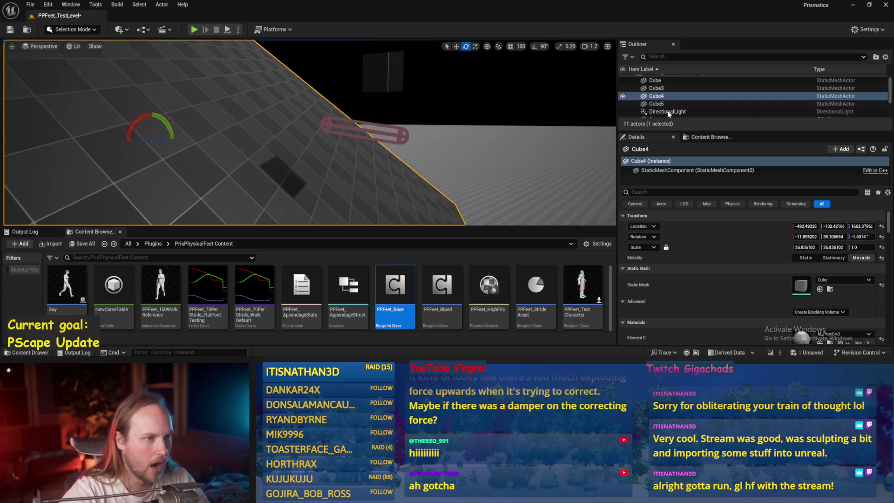
pyautogui.click(882, 236)
# - Select the PPFeet_TestPlayer capsule and reset its rotation so it stands upright
pyautogui.click(332, 118)
pyautogui.press('w')
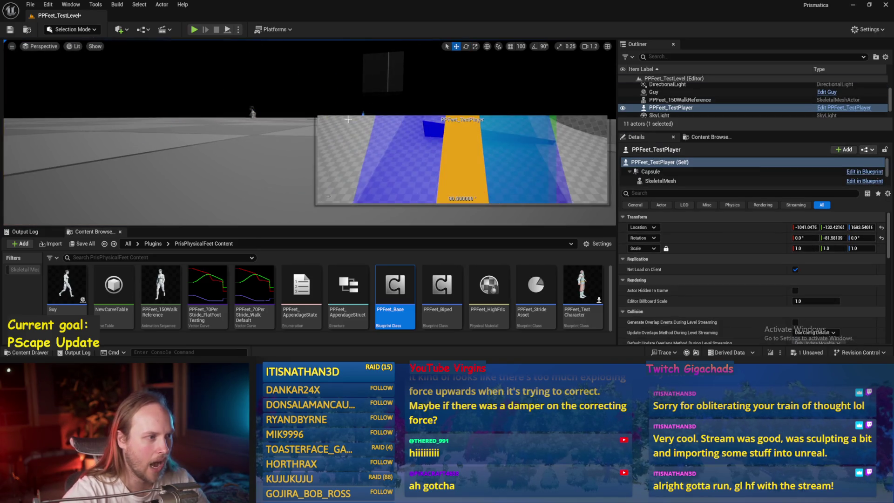
pyautogui.click(882, 237)
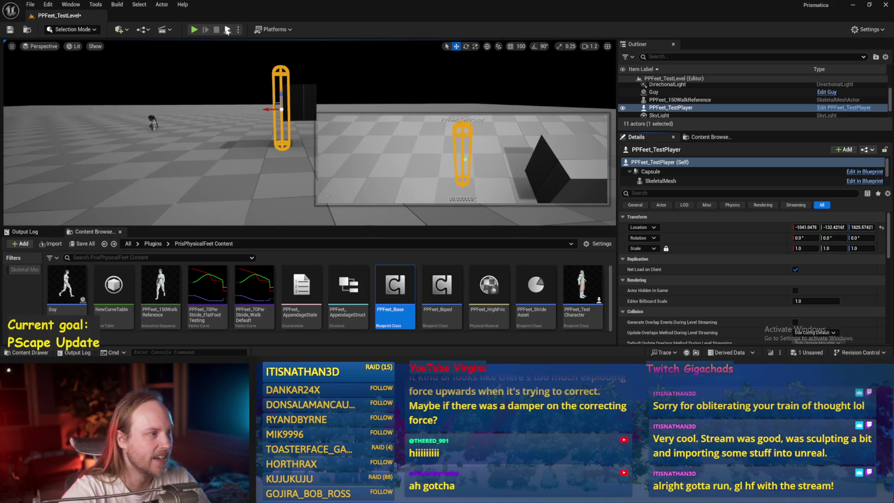
# - Simulate, tip the capsule over with the gizmo to test recovery, then stop and return to PPFeet_Base
pyautogui.hotkey('alt', 's')
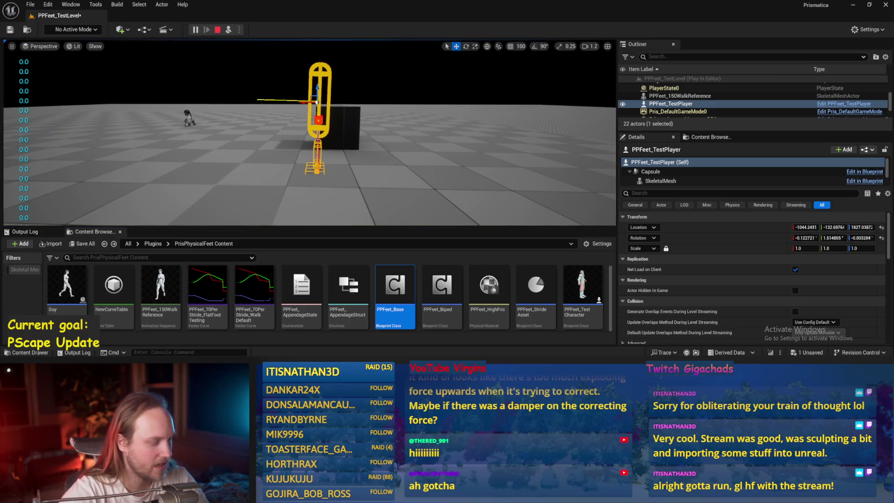
pyautogui.click(224, 152)
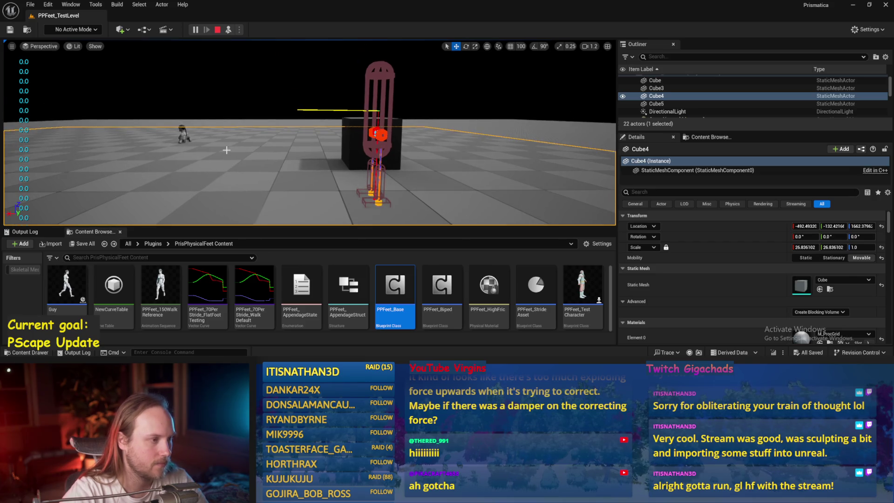
pyautogui.moveTo(226, 150); pyautogui.dragTo(242, 141)
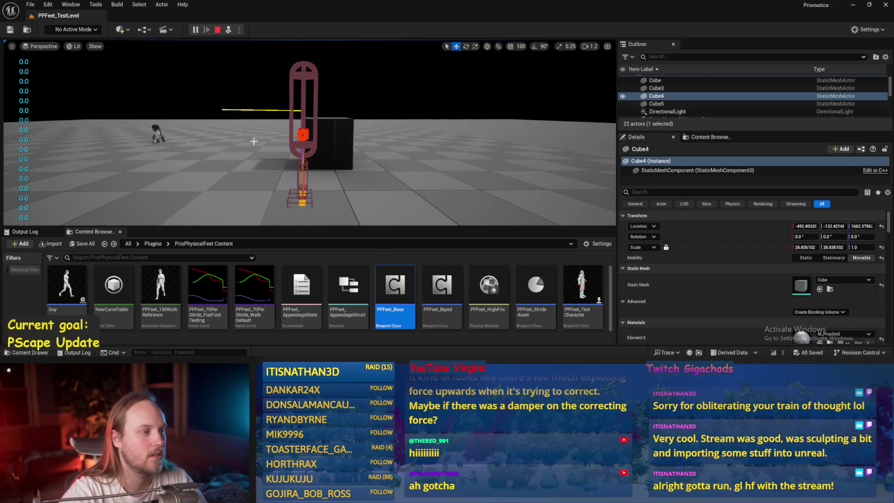
pyautogui.click(304, 147)
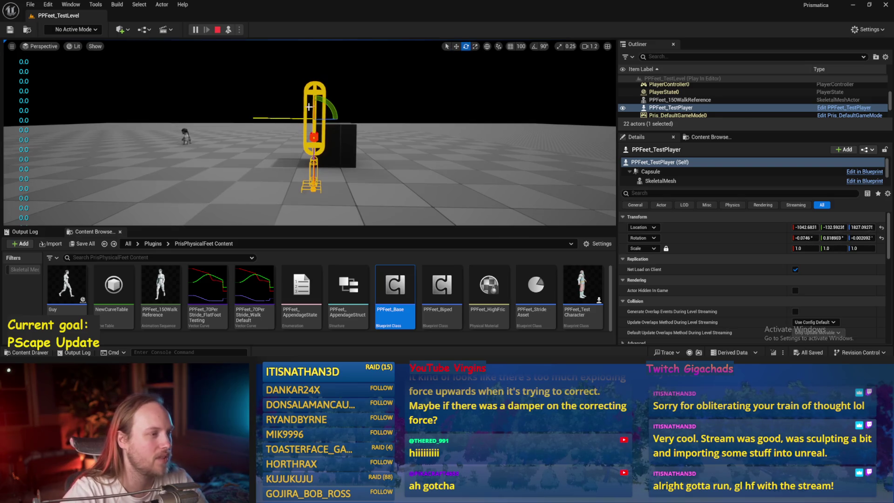
pyautogui.moveTo(324, 99); pyautogui.dragTo(326, 103)
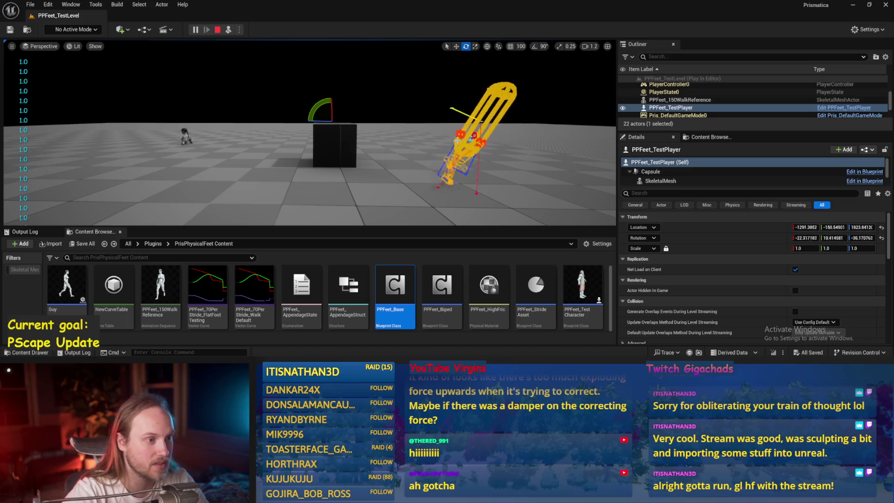
pyautogui.press('Escape')
pyautogui.hotkey('ctrl', 's')
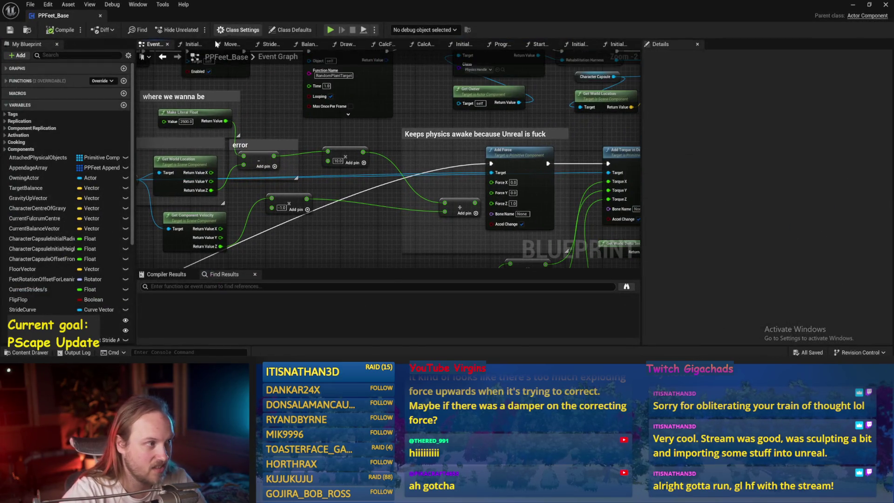
# - Review PPFeet_Base's InitializeAllAppendages graph and save the blueprint
pyautogui.click(191, 44)
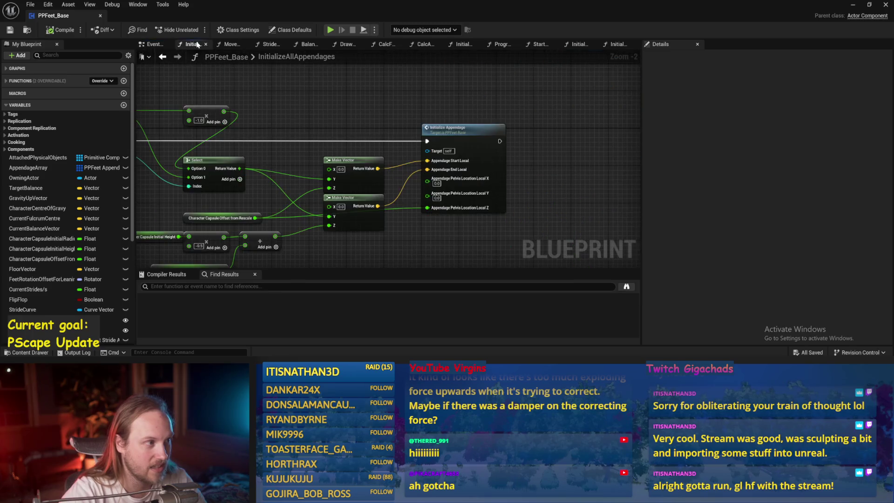
pyautogui.scroll(-1, 409, 121)
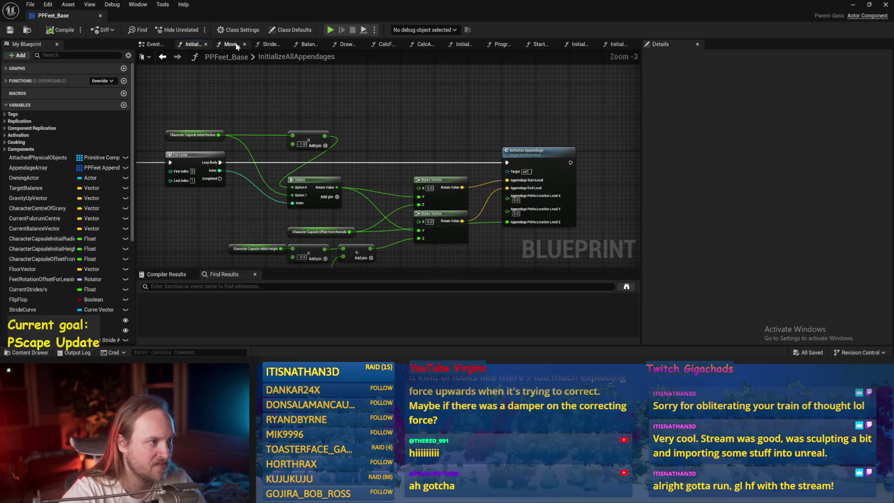
pyautogui.click(230, 44)
pyautogui.click(191, 44)
pyautogui.hotkey('ctrl', 's')
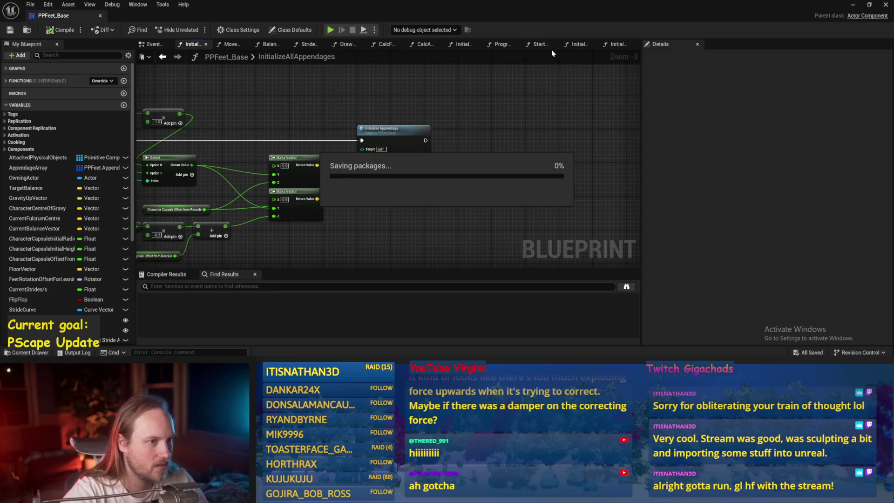
# - Set Set Angular Damping's In Damping to 10.0 in InitializeComponent and compile
pyautogui.click(498, 43)
pyautogui.click(538, 44)
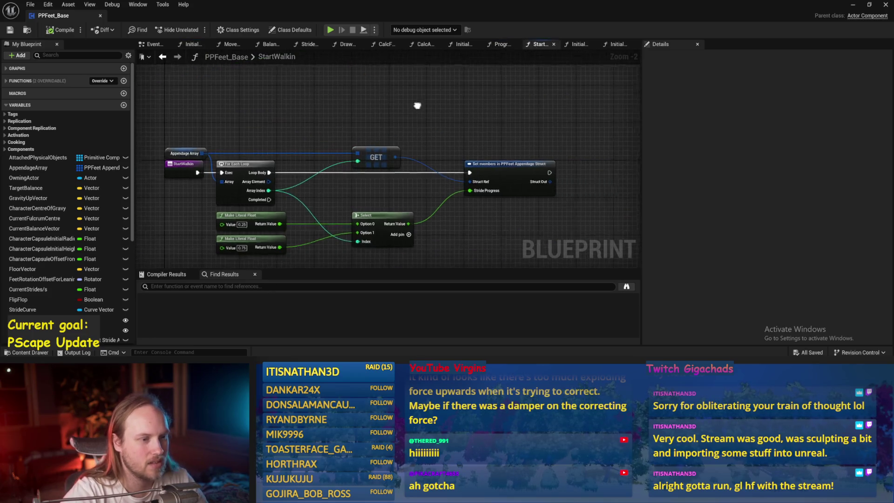
pyautogui.click(588, 45)
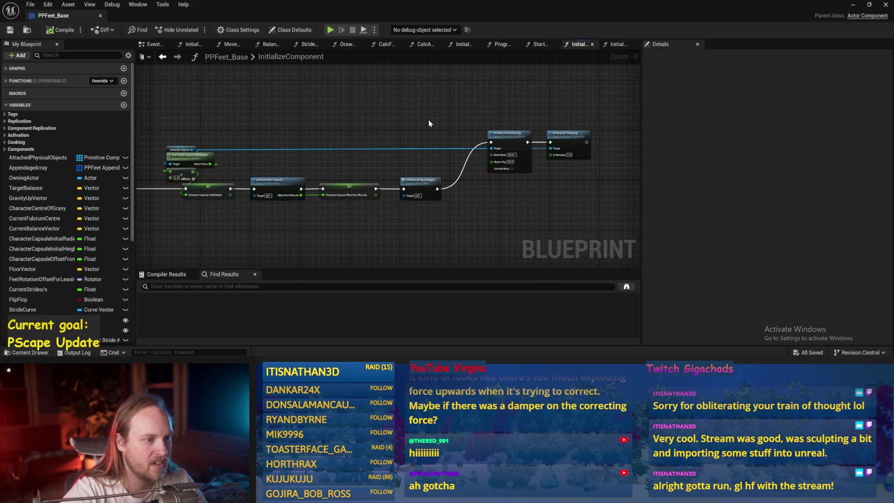
pyautogui.scroll(2, 521, 129)
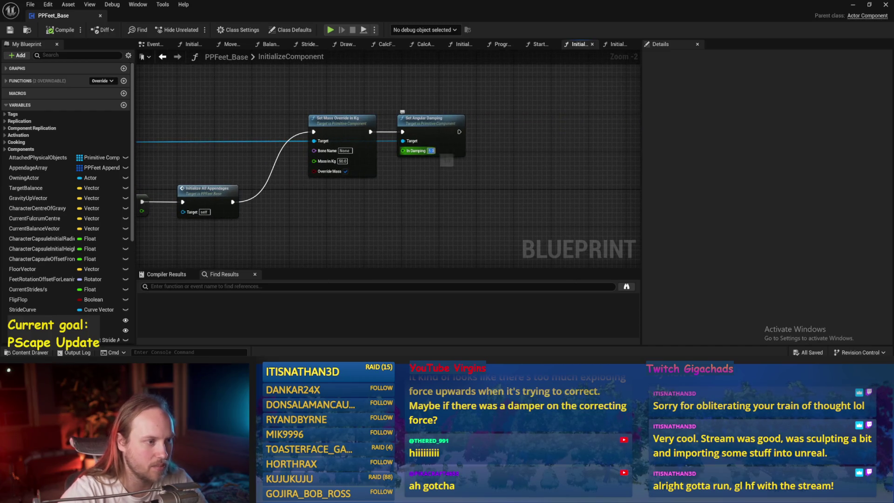
pyautogui.click(59, 31)
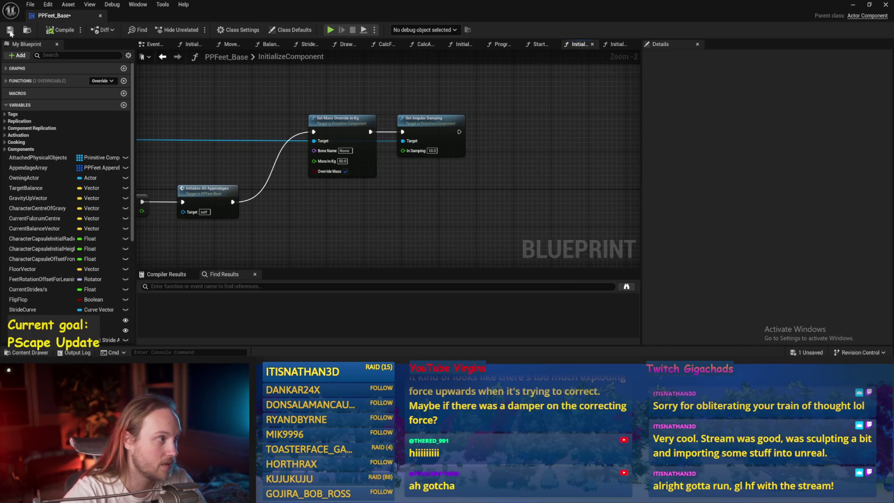
pyautogui.click(854, 6)
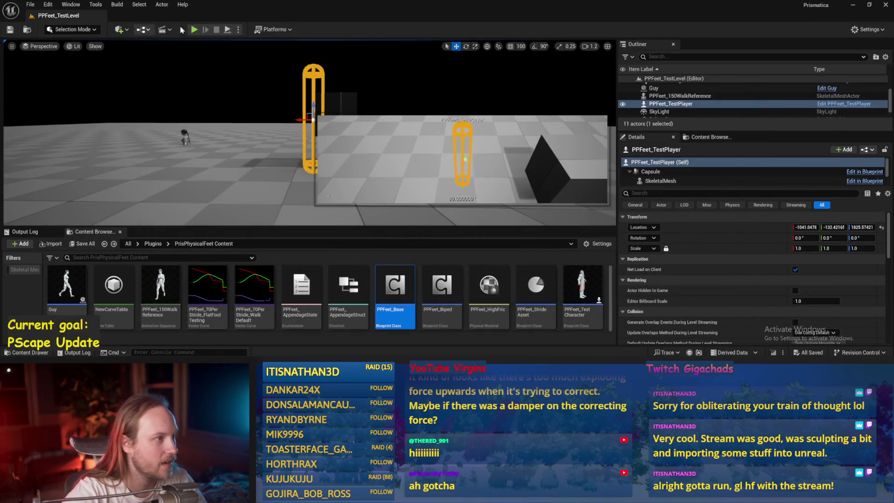
# - Run a quick Play test, swinging the camera around the character, then stop it
pyautogui.click(231, 32)
pyautogui.press('e')
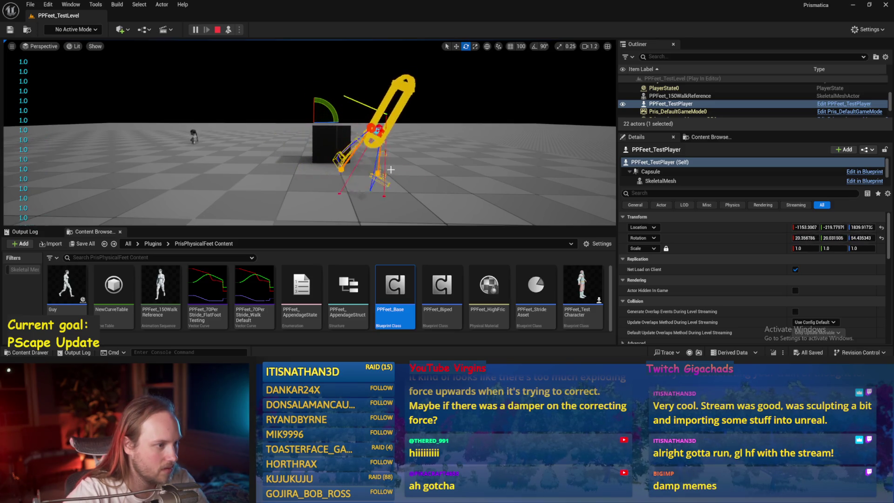
pyautogui.moveTo(391, 170); pyautogui.dragTo(405, 160)
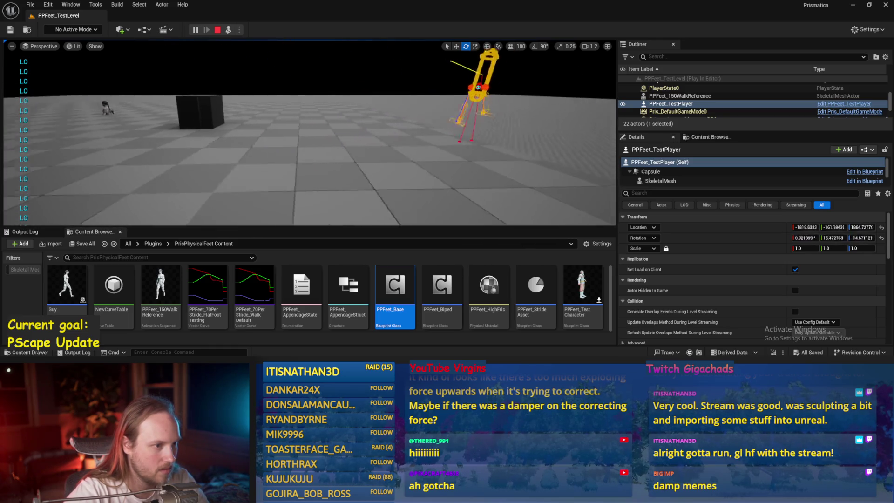
pyautogui.press('Escape')
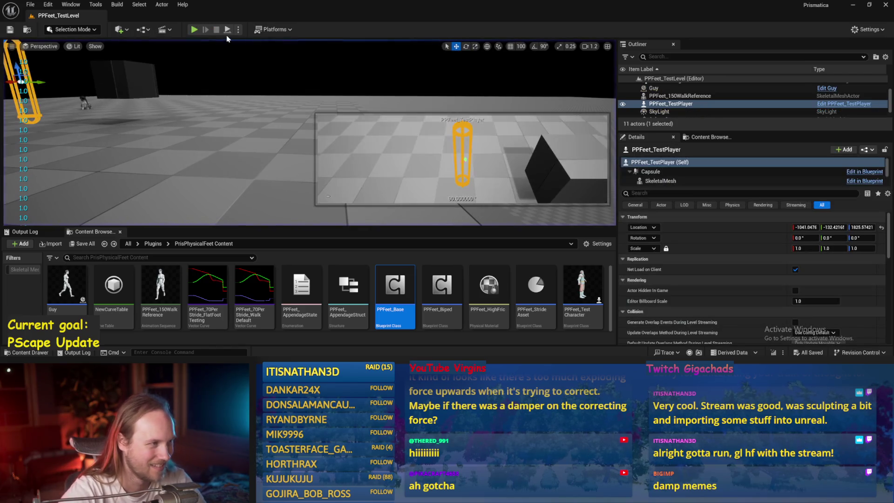
# - Simulate and shove the black box Cube5 into the balancing capsule, then end the simulation
pyautogui.click(228, 30)
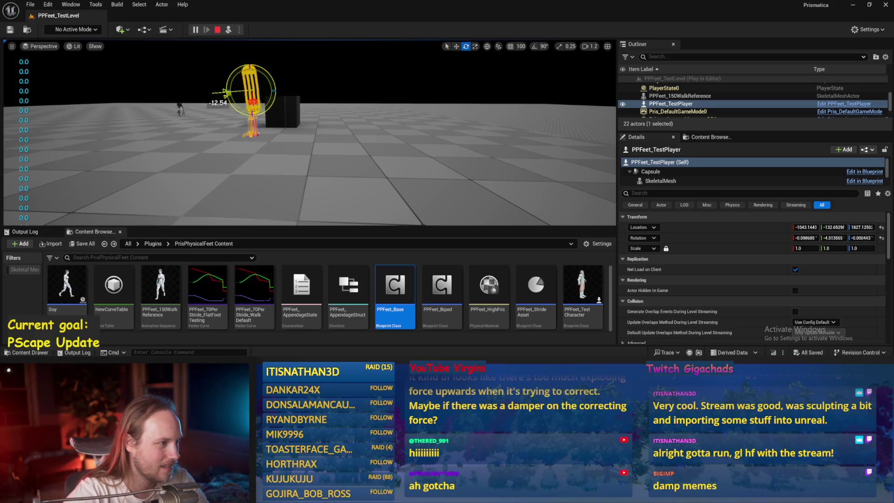
pyautogui.click(279, 106)
pyautogui.press('f')
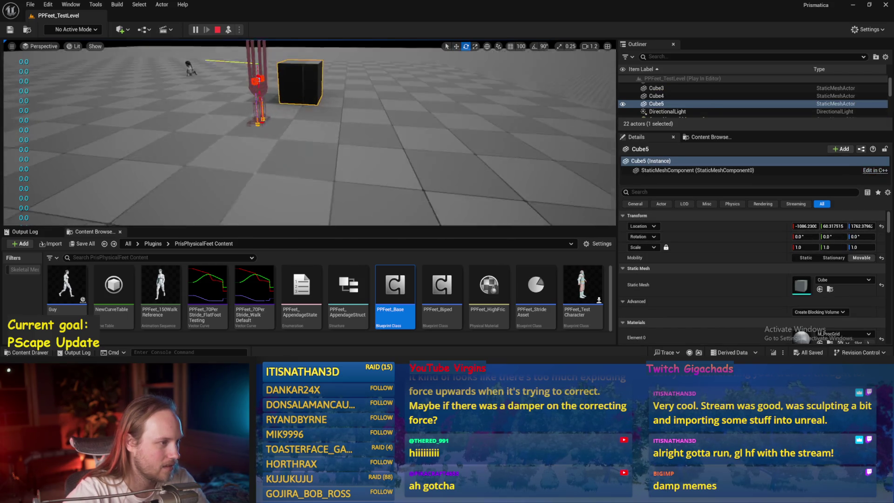
pyautogui.press('w')
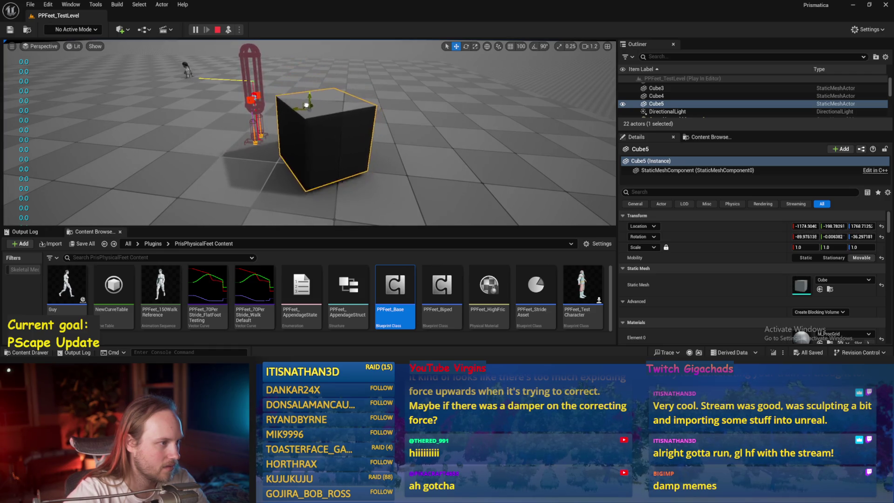
pyautogui.moveTo(337, 71)
pyautogui.mouseDown()
pyautogui.moveTo(366, 67)
pyautogui.moveTo(391, 98)
pyautogui.moveTo(608, 134)
pyautogui.mouseUp()
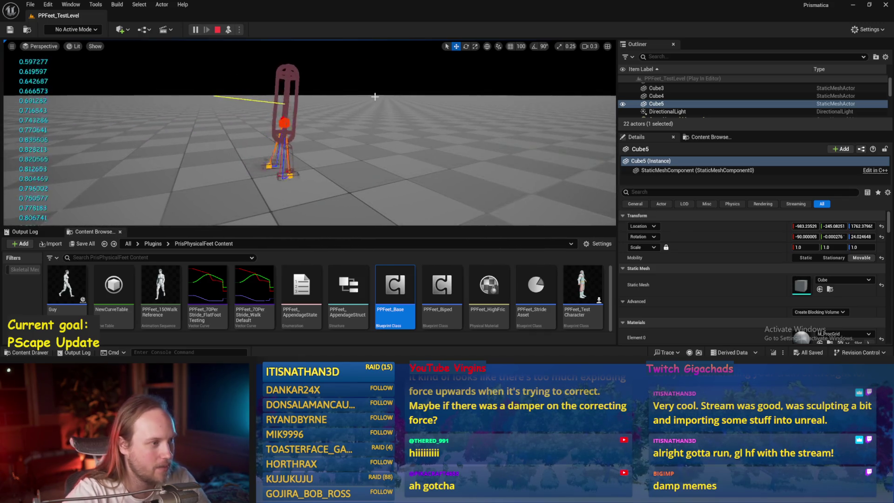
pyautogui.scroll(1, 377, 119)
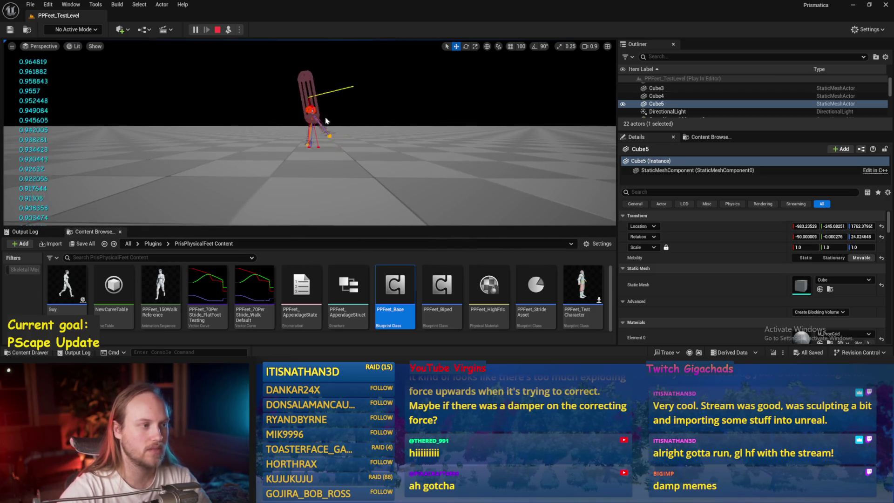
pyautogui.press('Escape')
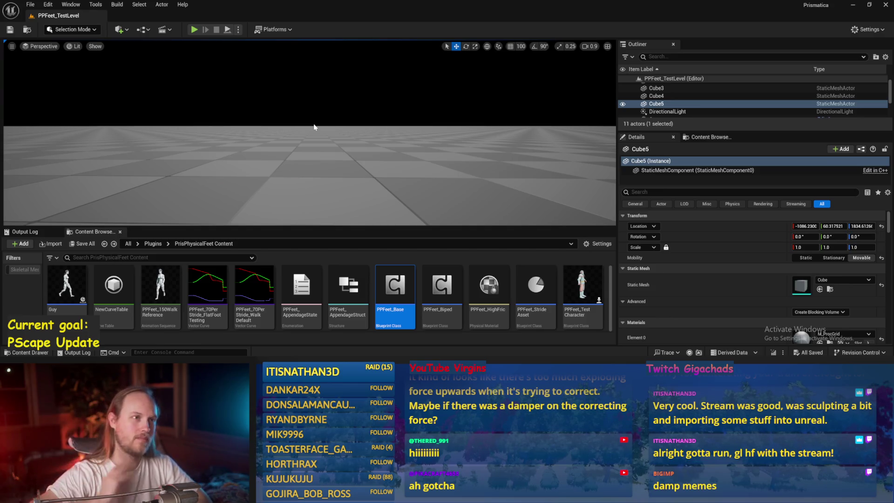
# - Save the PPFeet_TestLevel map
pyautogui.moveTo(332, 128)
pyautogui.mouseDown()
pyautogui.moveTo(332, 158)
pyautogui.moveTo(332, 137)
pyautogui.mouseUp()
pyautogui.hotkey('ctrl', 's')
pyautogui.click(29, 4)
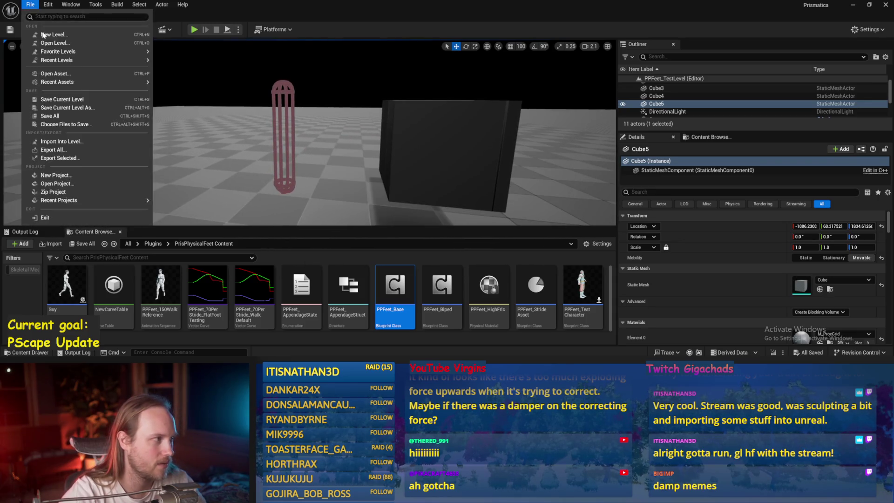
pyautogui.click(52, 120)
# - Simulate again, framing the PPFeet_TestPlayer capsule to watch it balance beside the cube
pyautogui.click(227, 29)
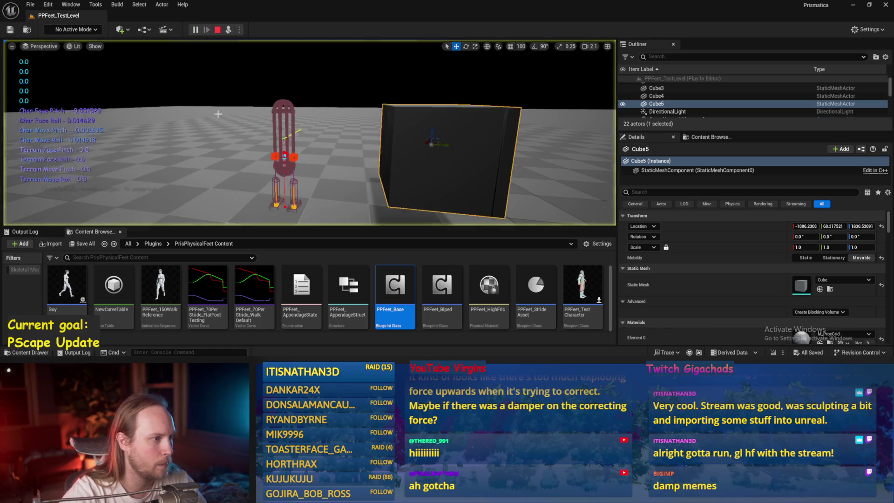
pyautogui.scroll(-5, 257, 122)
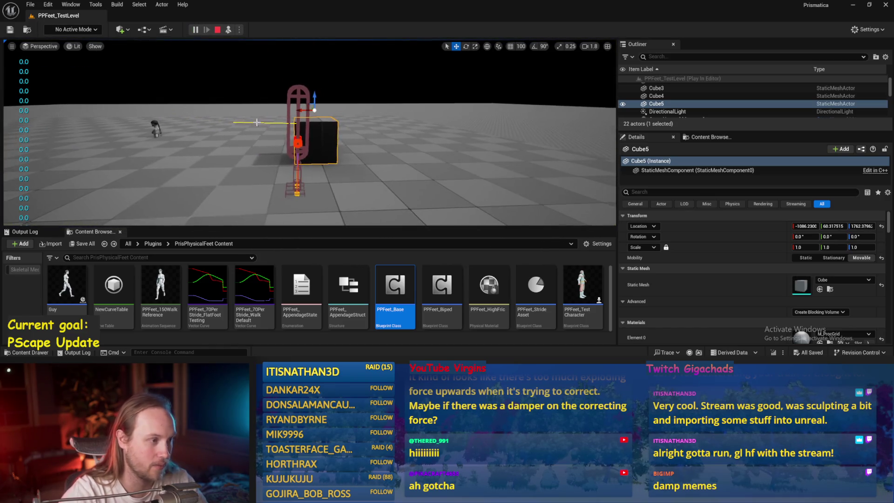
pyautogui.click(295, 147)
pyautogui.press('f')
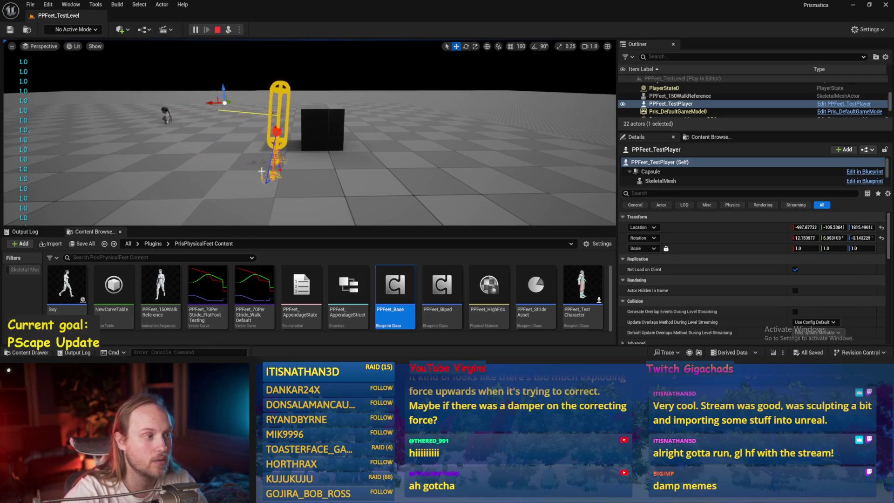
pyautogui.scroll(3, 299, 142)
# - Stop the simulation and use File > Save All to save every modified asset
pyautogui.press('Escape')
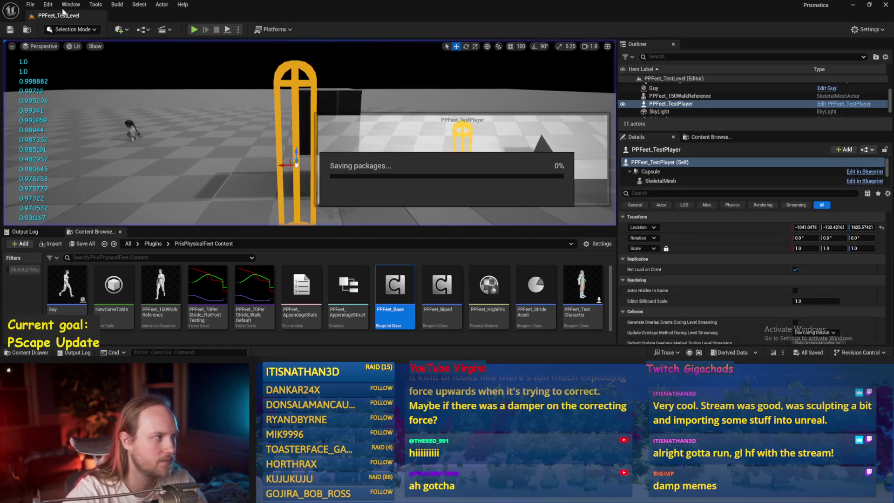
pyautogui.click(30, 4)
pyautogui.click(50, 116)
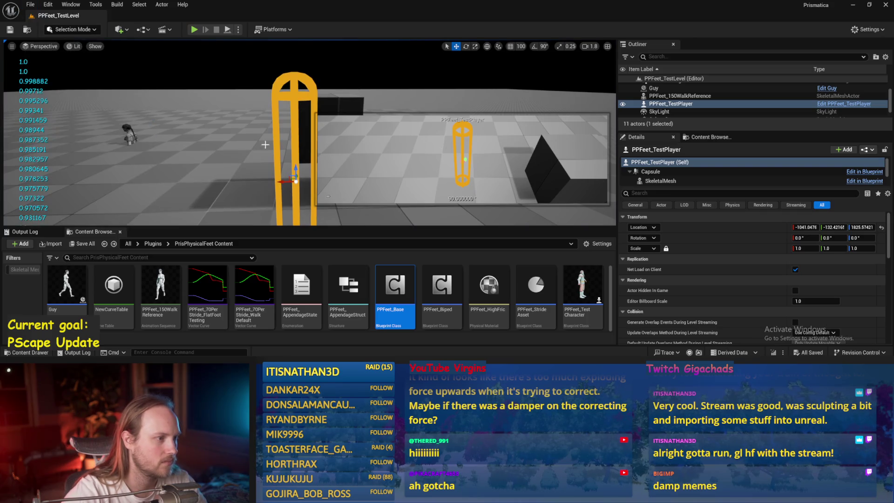
pyautogui.click(391, 132)
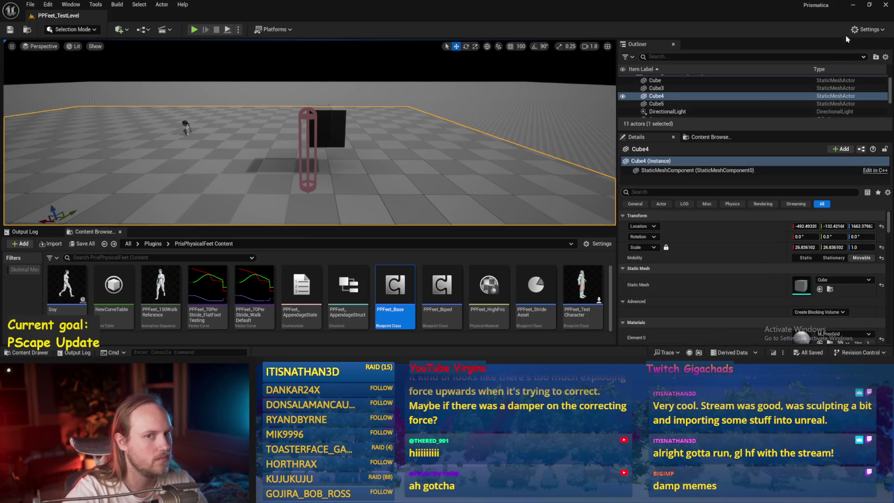